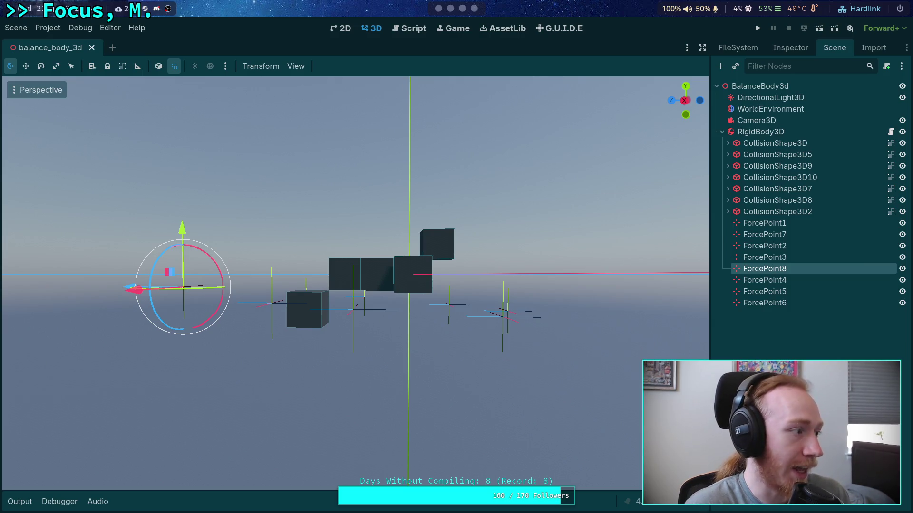
# - Raise the splitter above OBS's Stats and Audio Mixer docks, then hide OBS so Godot fills the screen
pyautogui.press('super+o')
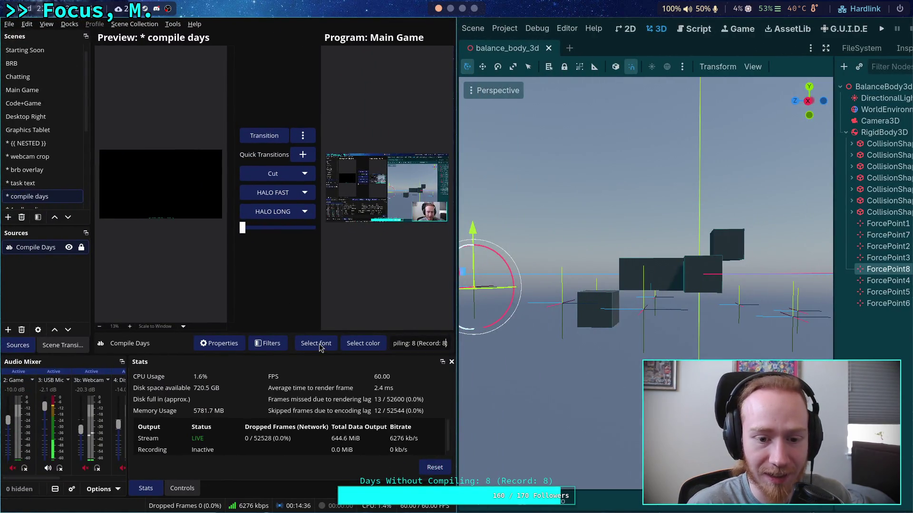
pyautogui.moveTo(188, 353); pyautogui.dragTo(187, 339)
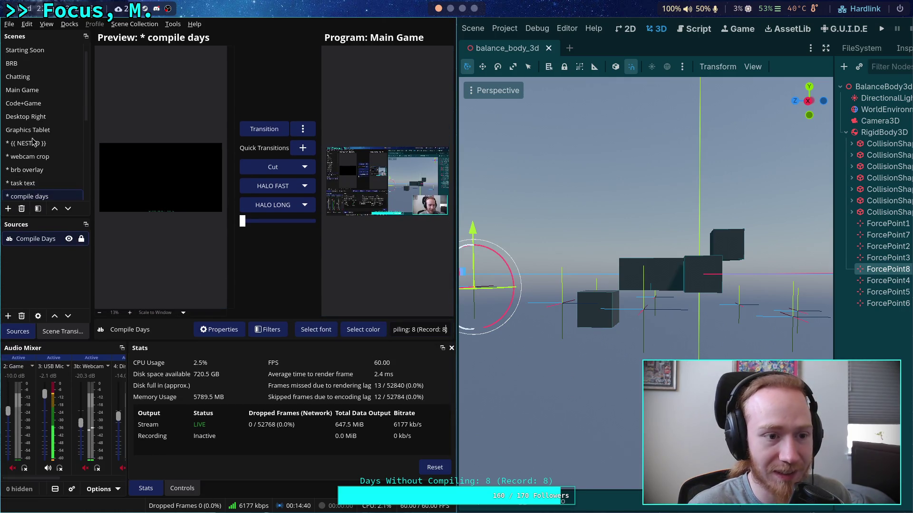
pyautogui.press('super+o')
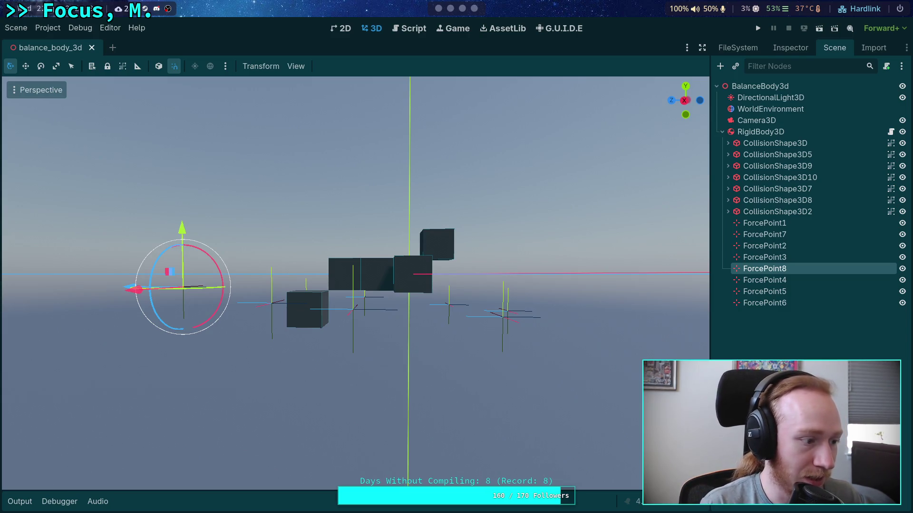
# - Show the Twitch Activity Feed popout over the Godot 3D viewport
pyautogui.press('super+s')
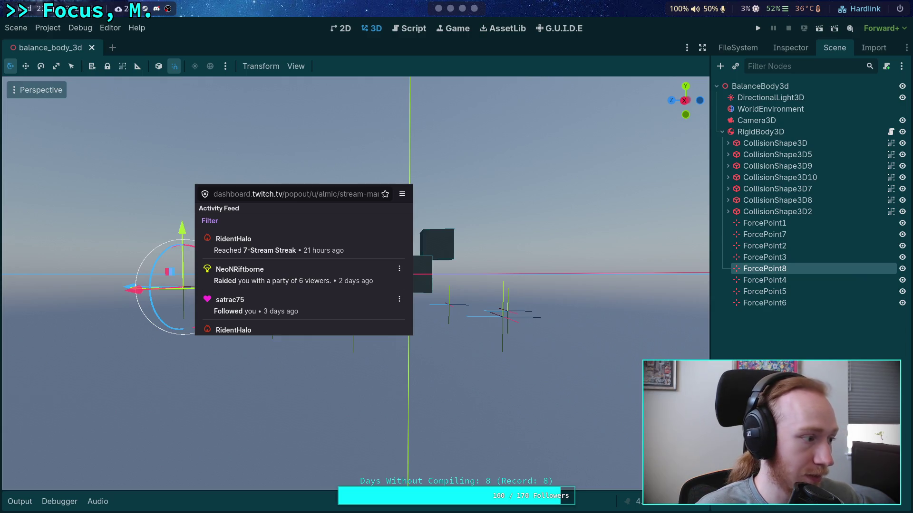
# - Hide the Twitch Activity Feed popout to reveal the balance_body_3d scene again
pyautogui.press('super+s')
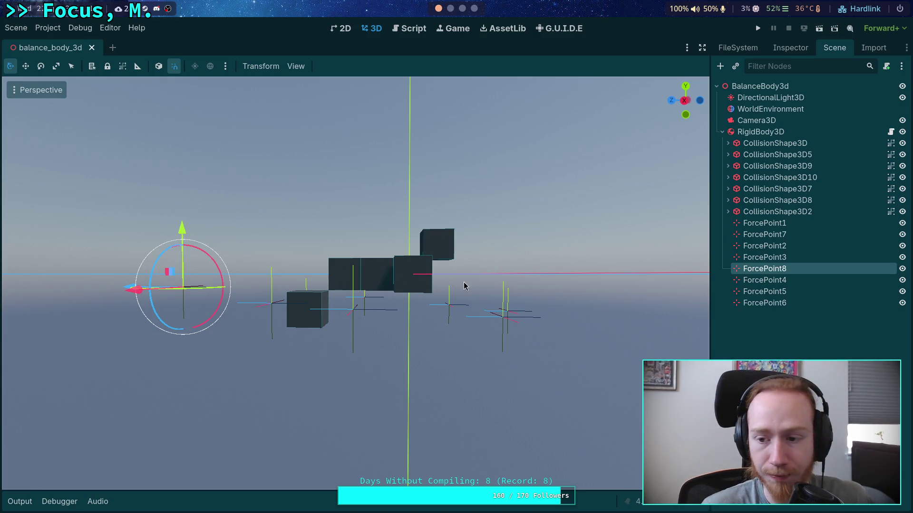
# - Orbit to an angled overhead view of the selected RigidBody3D and its ForcePoints, zooming out
pyautogui.moveTo(368, 252)
pyautogui.mouseDown()
pyautogui.moveTo(492, 306)
pyautogui.moveTo(544, 267)
pyautogui.mouseUp()
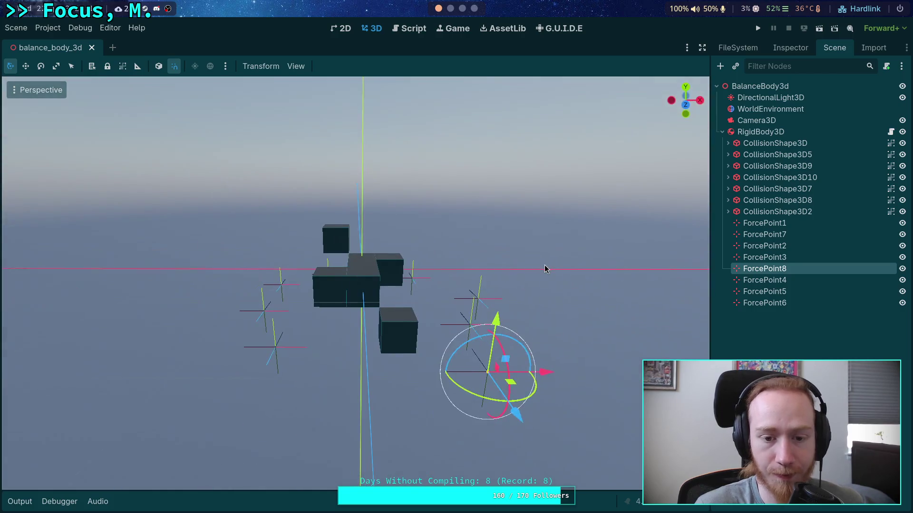
pyautogui.click(761, 131)
pyautogui.moveTo(558, 210); pyautogui.dragTo(370, 241)
pyautogui.scroll(-5, 370, 241)
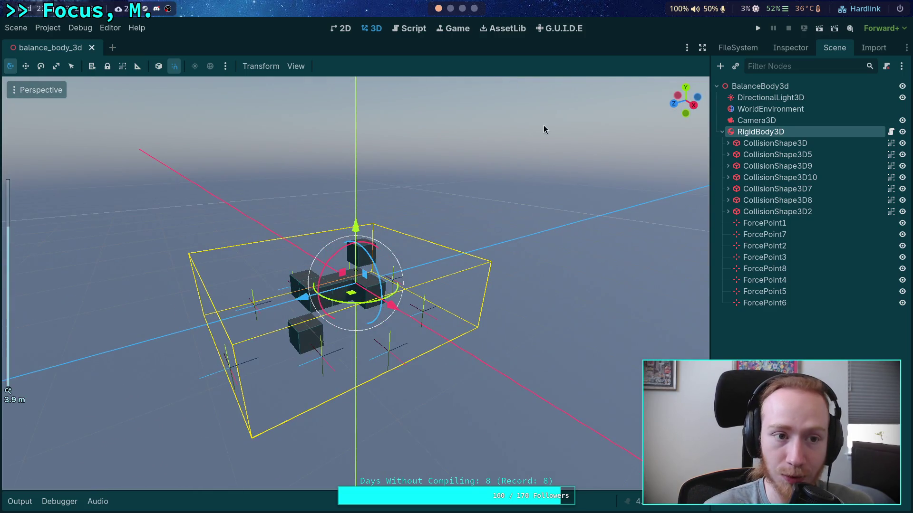
pyautogui.click(409, 28)
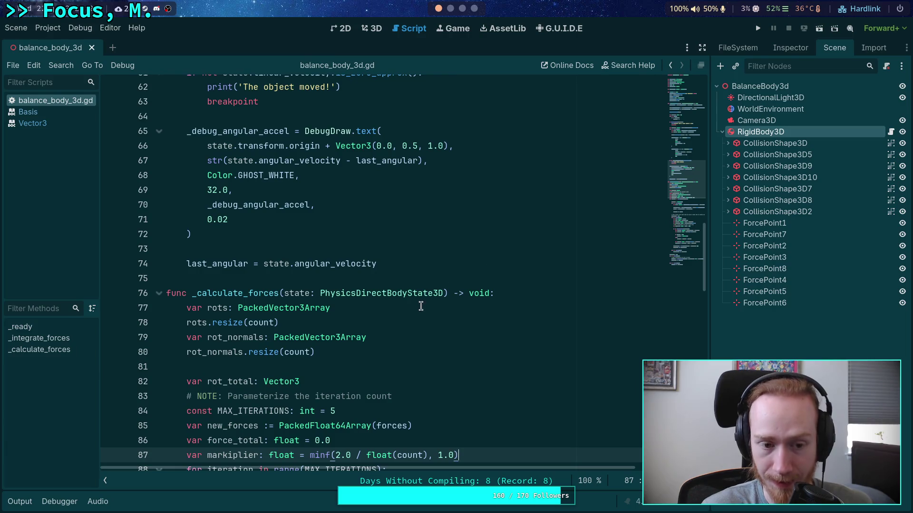
# - Scroll through balance_body_3d.gd and fold away the _integrate_forces function at line 21
pyautogui.click(351, 381)
pyautogui.click(352, 354)
pyautogui.scroll(-5, 395, 343)
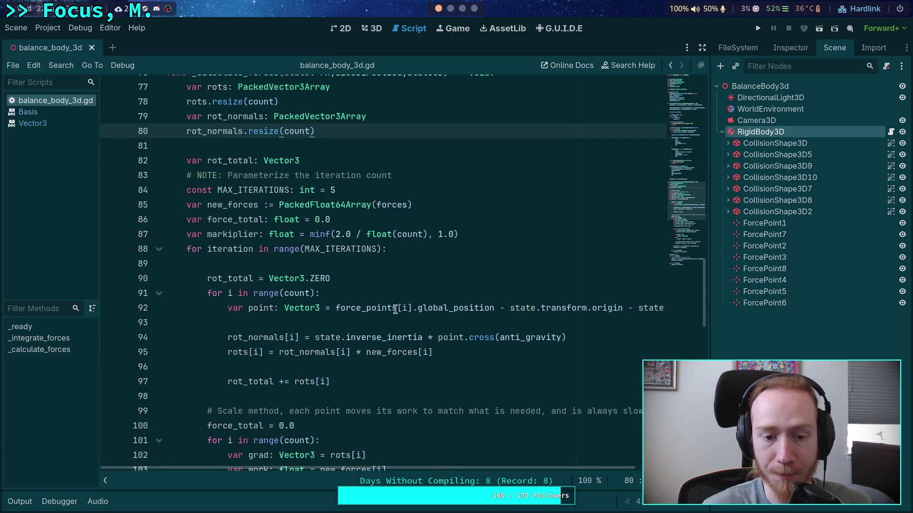
pyautogui.scroll(-4, 333, 328)
pyautogui.scroll(-6, 302, 340)
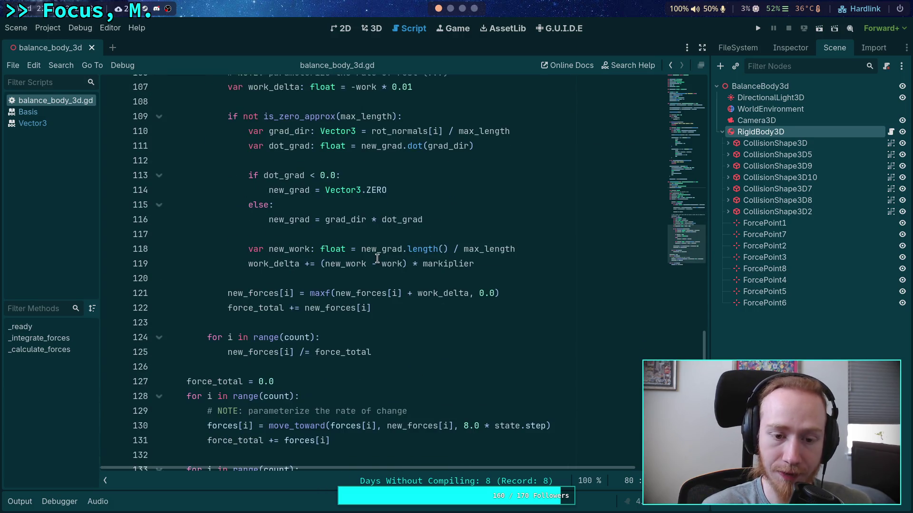
pyautogui.scroll(-3, 377, 258)
pyautogui.scroll(8, 377, 259)
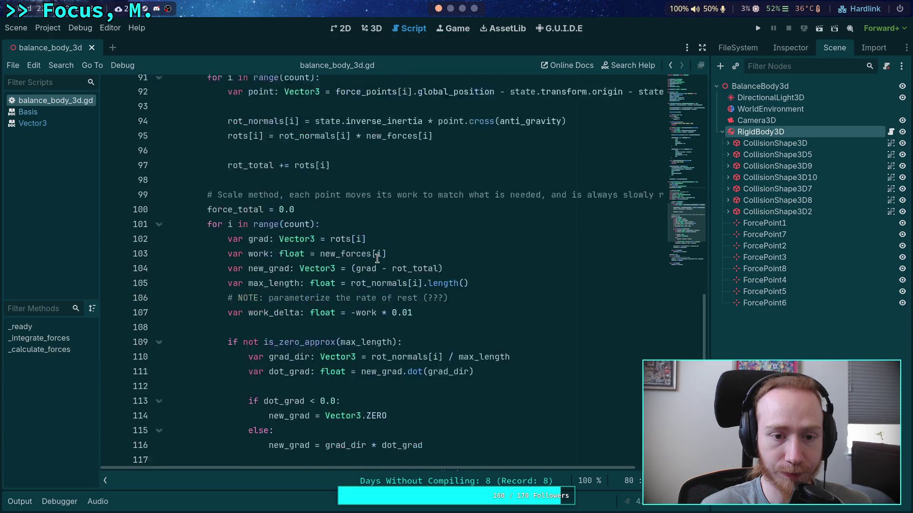
pyautogui.scroll(11, 377, 259)
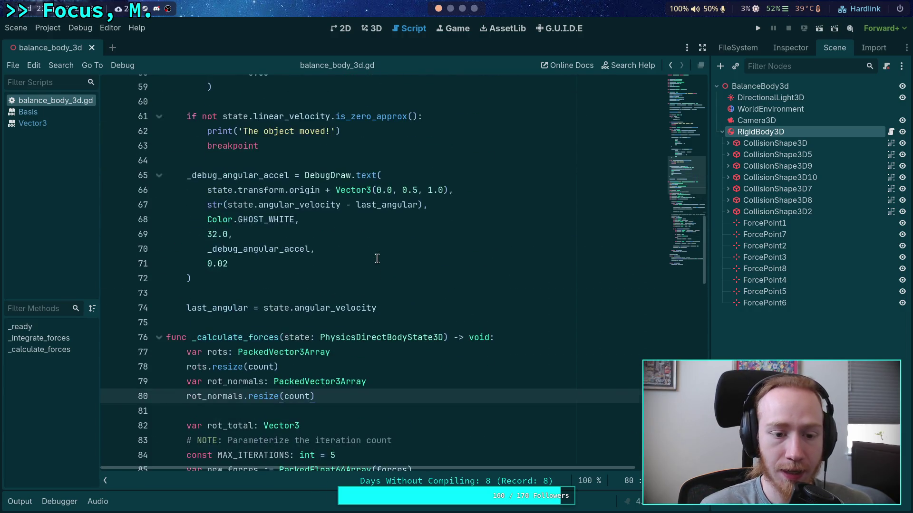
pyautogui.scroll(14, 377, 258)
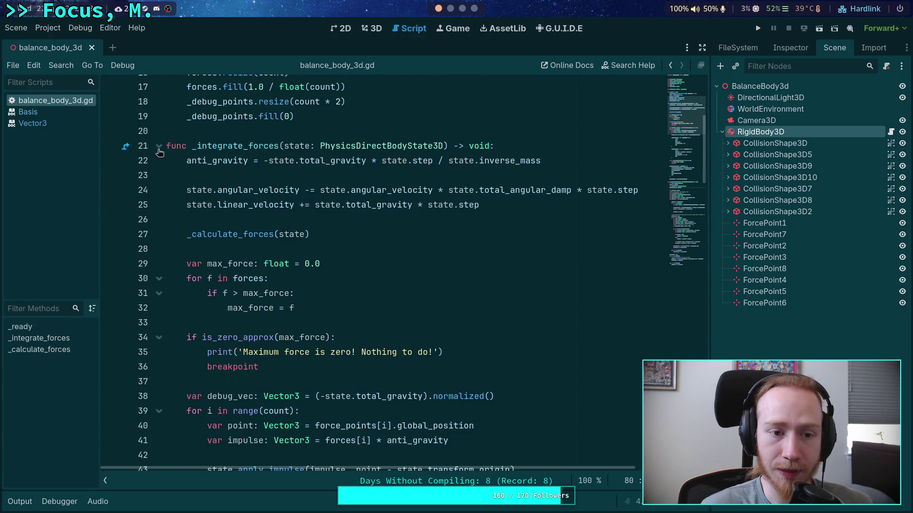
pyautogui.click(160, 147)
# - Review _calculate_forces, selecting the is_zero_approx(max_length) check and the (new_work - work) term
pyautogui.scroll(-6, 371, 213)
pyautogui.scroll(-1, 372, 214)
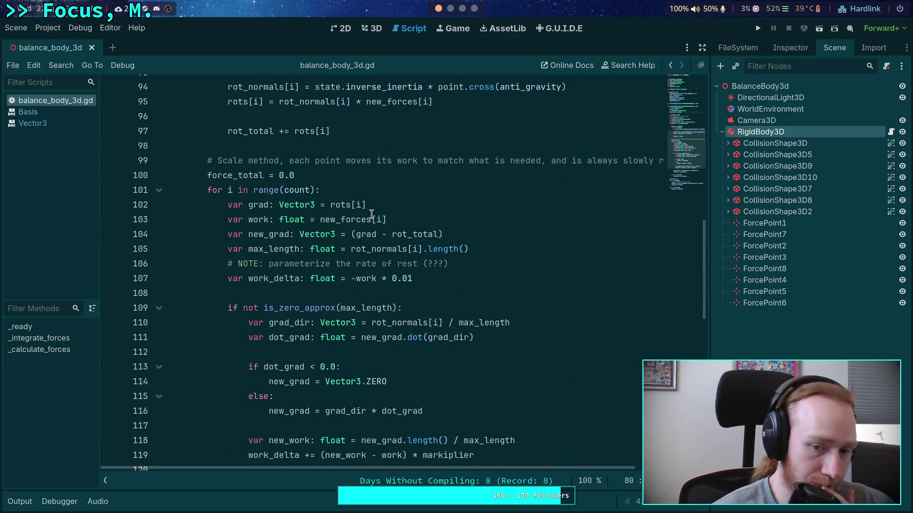
pyautogui.scroll(-2, 371, 214)
pyautogui.moveTo(414, 190); pyautogui.dragTo(228, 190)
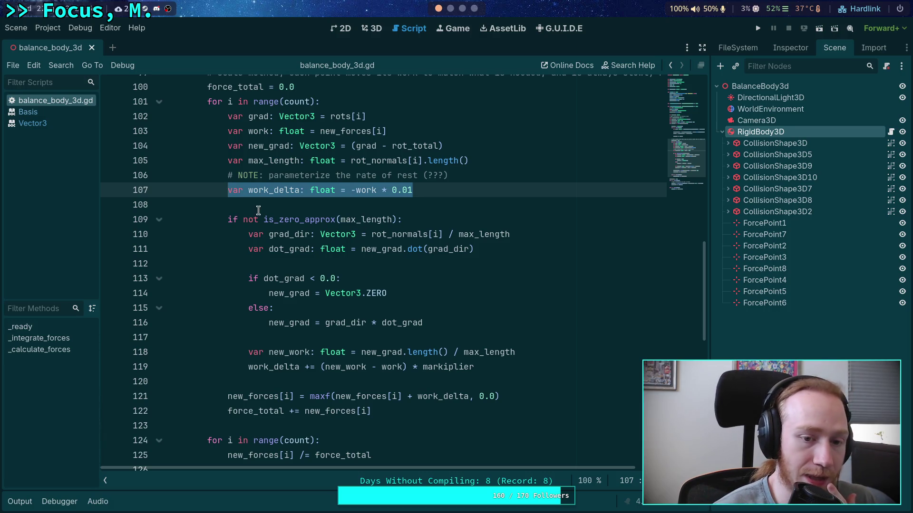
pyautogui.moveTo(262, 220); pyautogui.dragTo(397, 218)
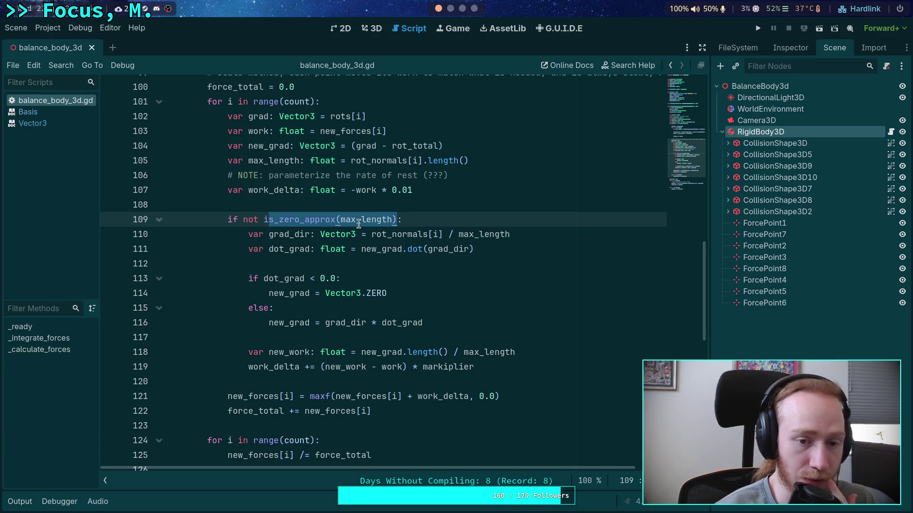
pyautogui.moveTo(336, 224)
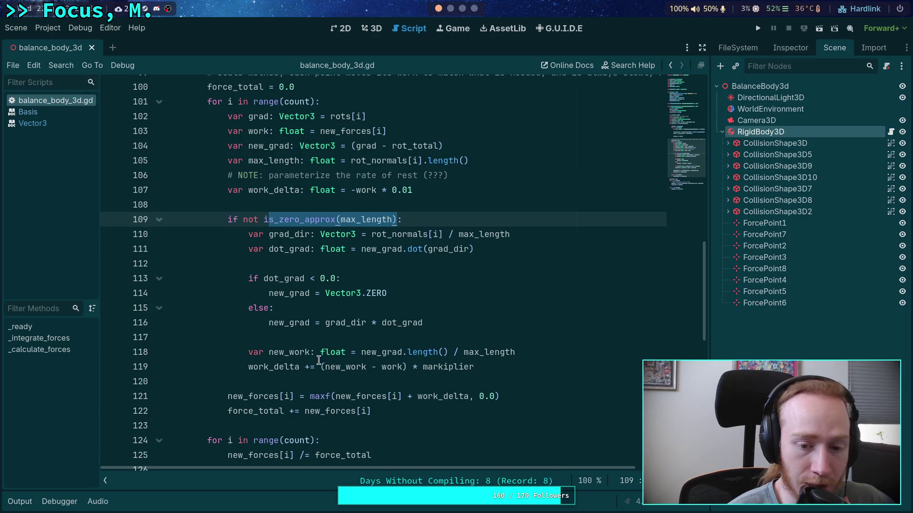
pyautogui.moveTo(321, 367); pyautogui.dragTo(407, 367)
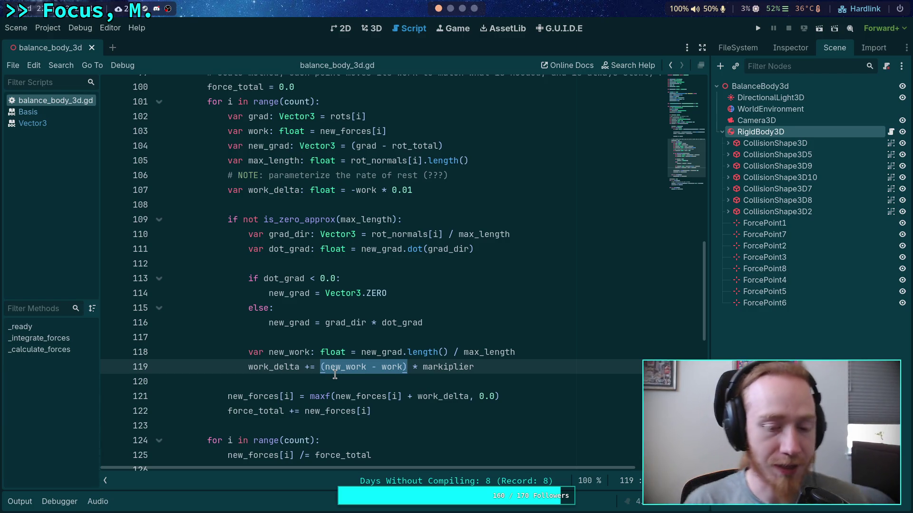
# - Close the Basis and Vector3 documentation pages in the script list
pyautogui.click(50, 111)
pyautogui.rightClick(50, 110)
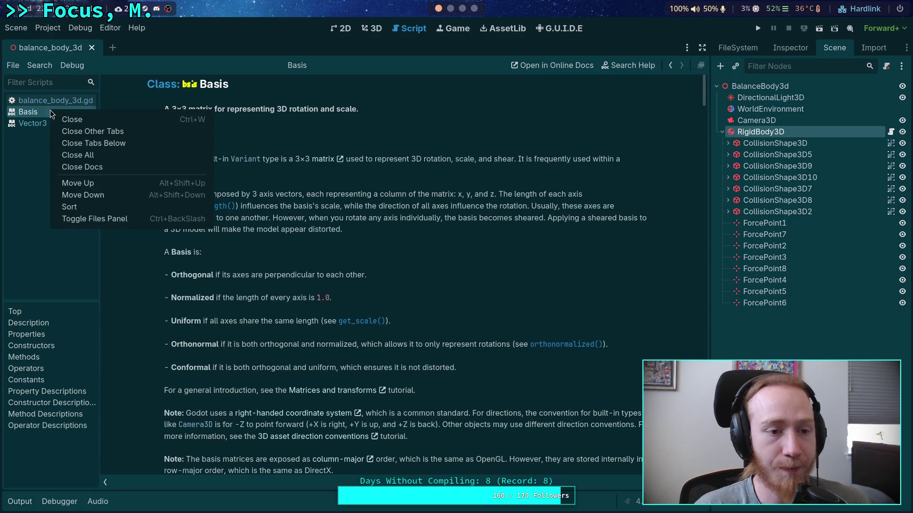
pyautogui.click(63, 120)
pyautogui.rightClick(38, 114)
pyautogui.click(53, 123)
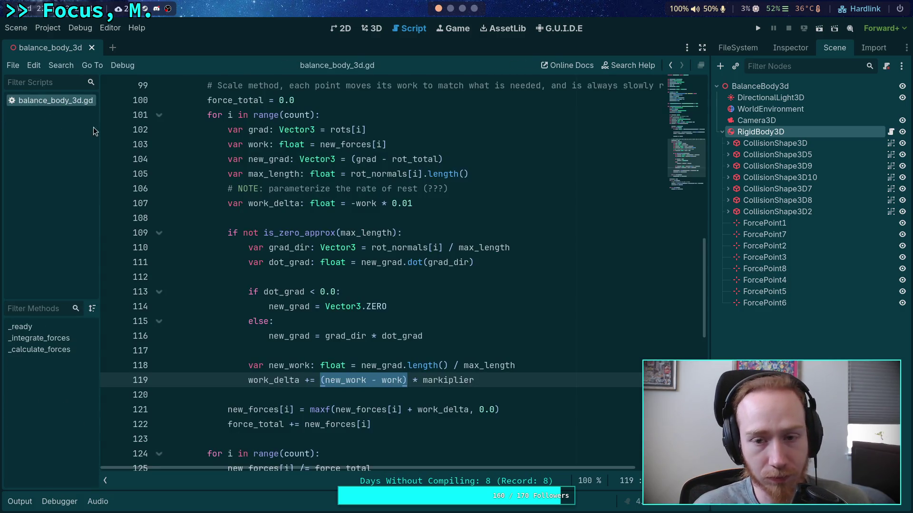
# - Edit the MAX_ITERATIONS loop so rots[i] = rot_normals[i] * new_forces[i], collapsing the player folder afterward
pyautogui.scroll(-4, 572, 187)
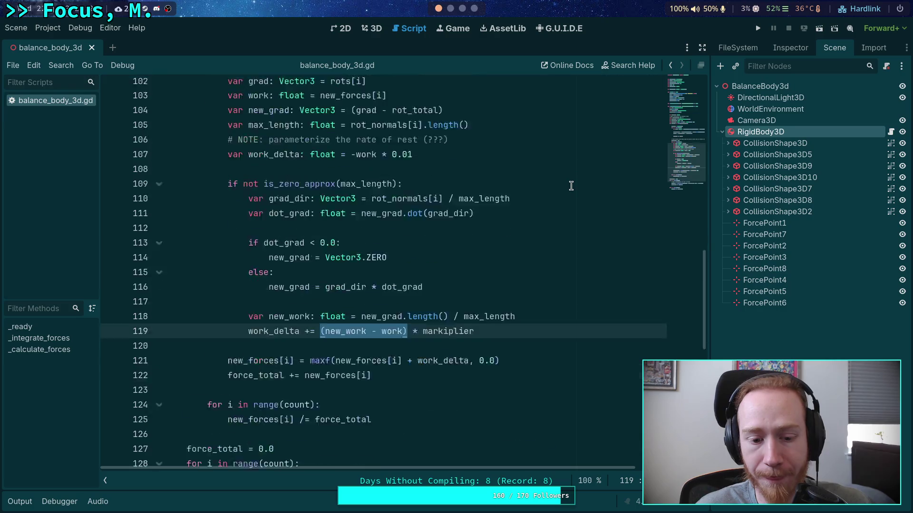
pyautogui.scroll(10, 461, 250)
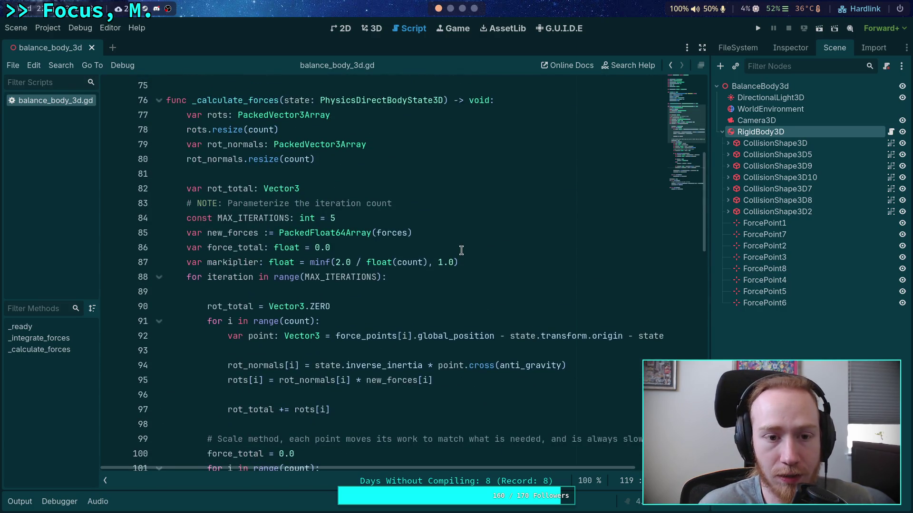
pyautogui.scroll(-2, 461, 250)
pyautogui.moveTo(405, 277)
pyautogui.scroll(1, 393, 287)
pyautogui.click(335, 309)
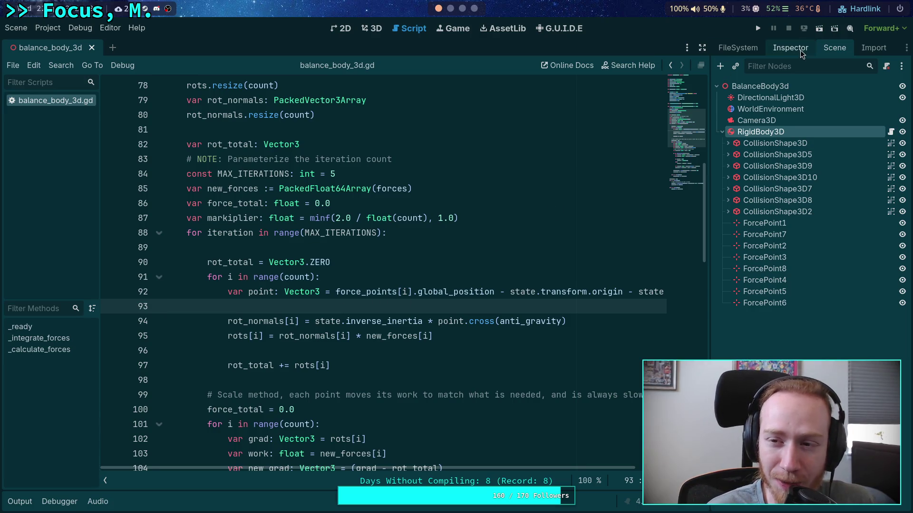
pyautogui.click(738, 48)
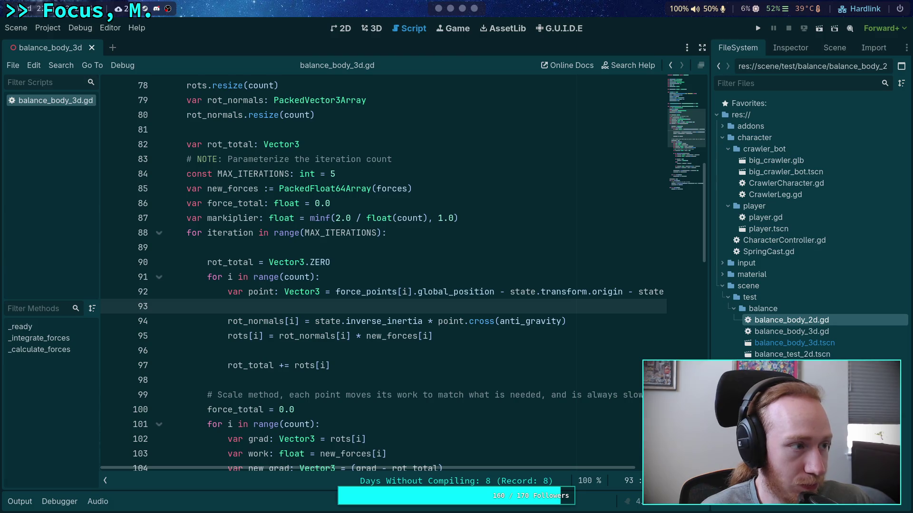
pyautogui.click(508, 331)
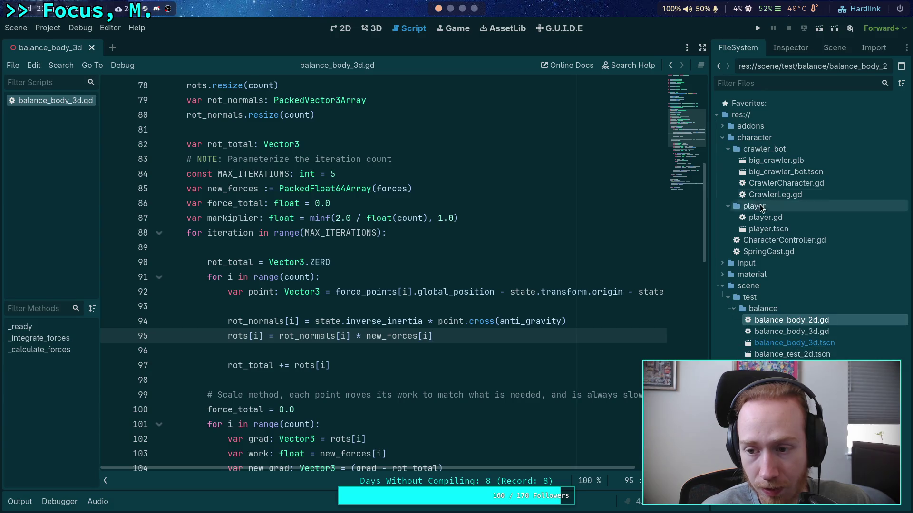
pyautogui.click(728, 205)
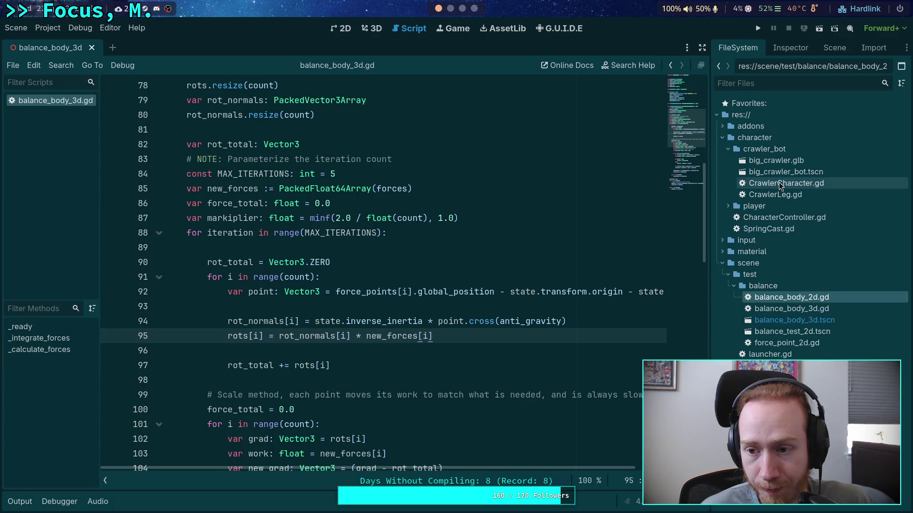
# - Open CrawlerCharacter.gd and read its leg spring, gravity and ground impulse code in distraction-free mode
pyautogui.doubleClick(780, 183)
pyautogui.scroll(-7, 599, 319)
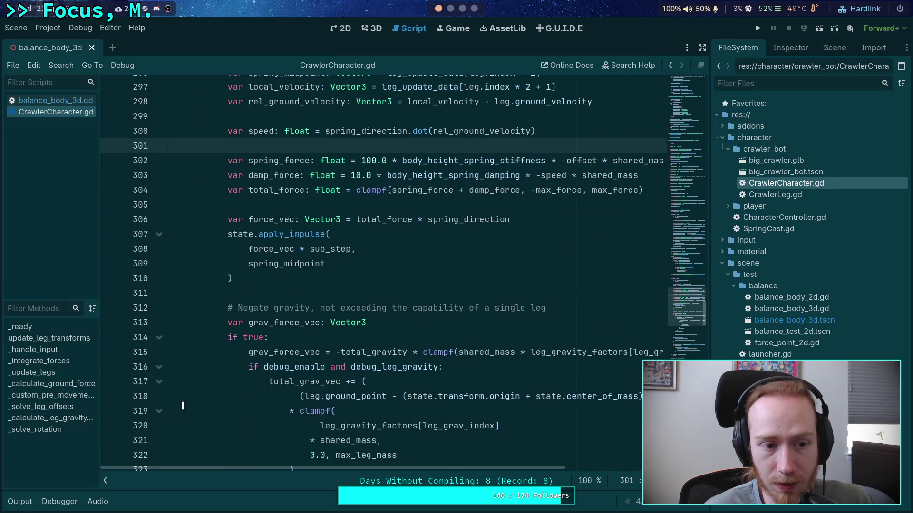
pyautogui.scroll(-2, 201, 399)
pyautogui.moveTo(708, 273); pyautogui.dragTo(735, 273)
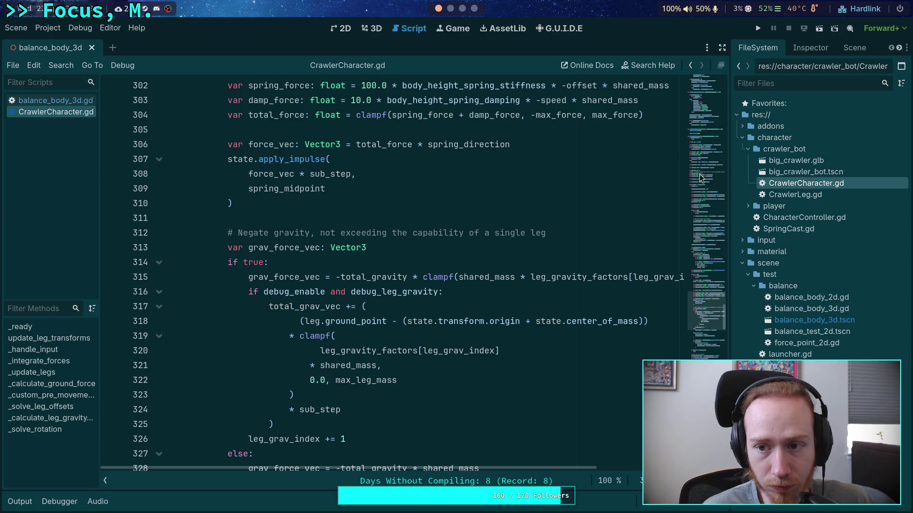
pyautogui.click(724, 46)
pyautogui.scroll(-4, 529, 333)
pyautogui.scroll(-8, 529, 333)
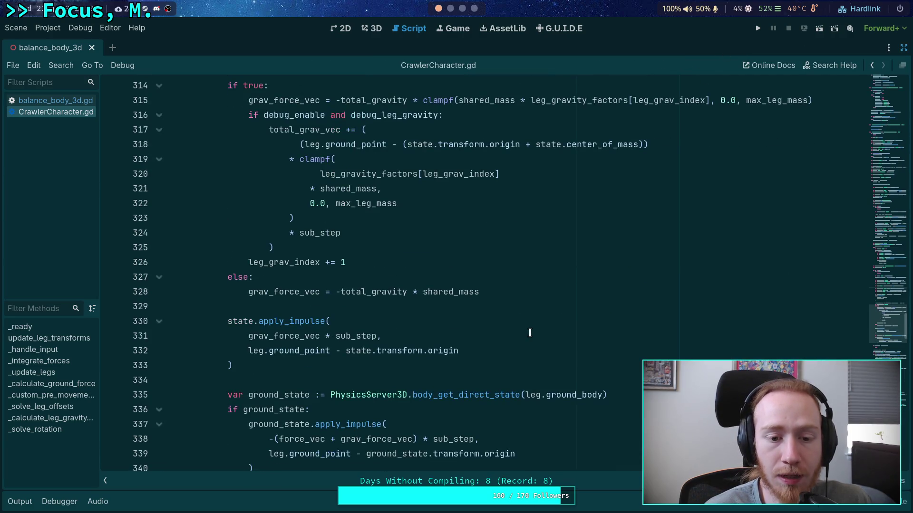
pyautogui.scroll(15, 530, 333)
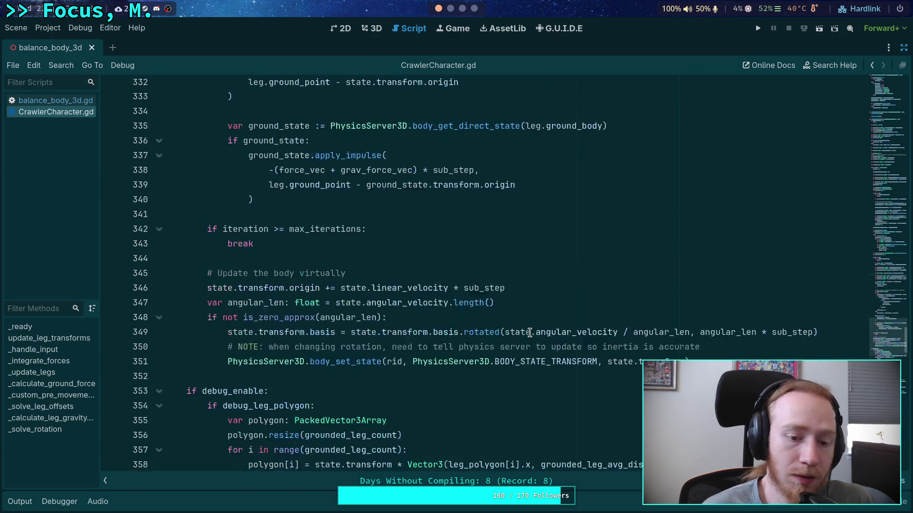
pyautogui.click(55, 101)
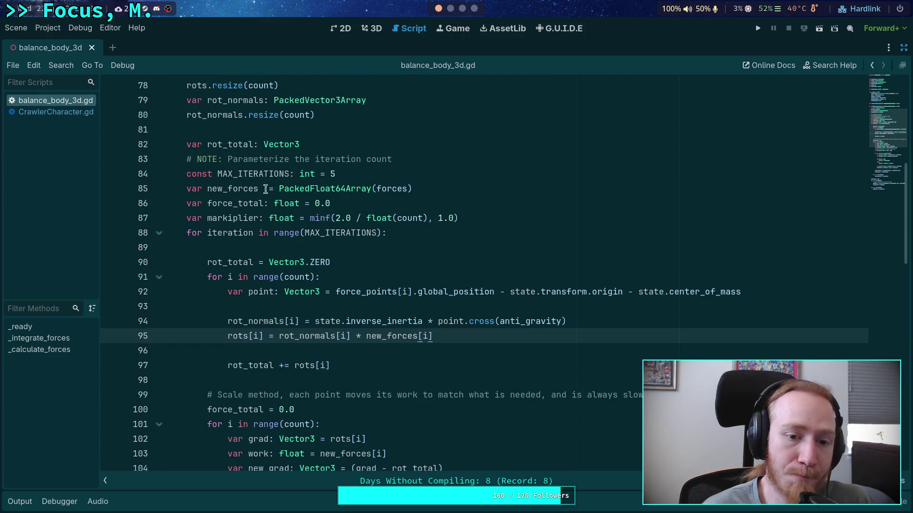
# - Trace how _calculate_forces uses force_points, state and anti_gravity in balance_body_3d.gd
pyautogui.scroll(3, 288, 245)
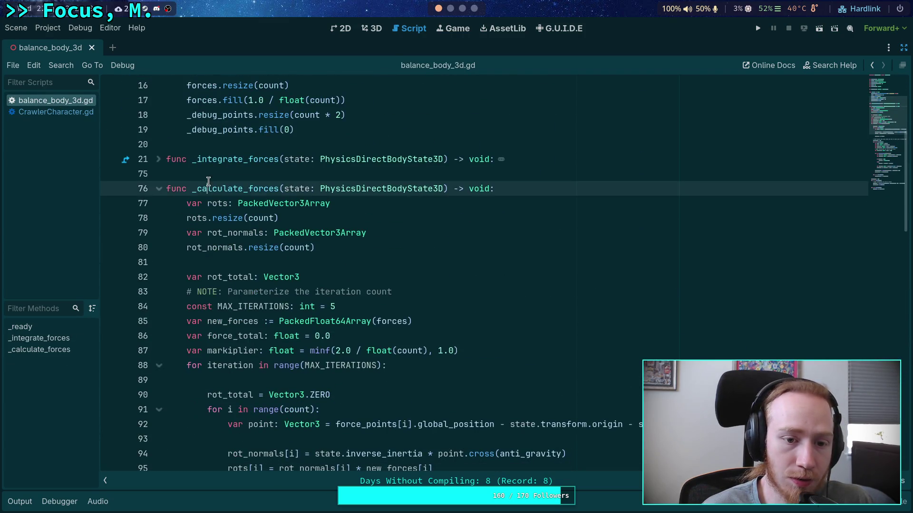
pyautogui.doubleClick(208, 186)
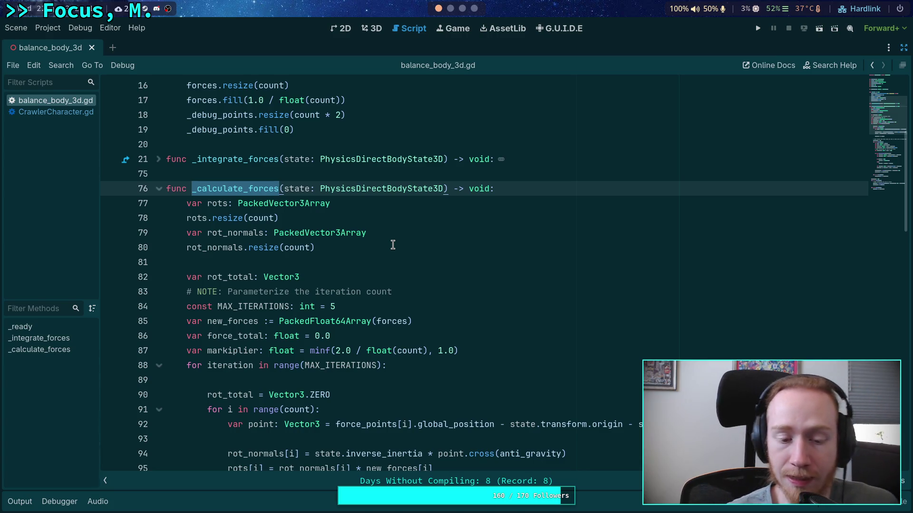
pyautogui.doubleClick(375, 423)
pyautogui.moveTo(375, 424)
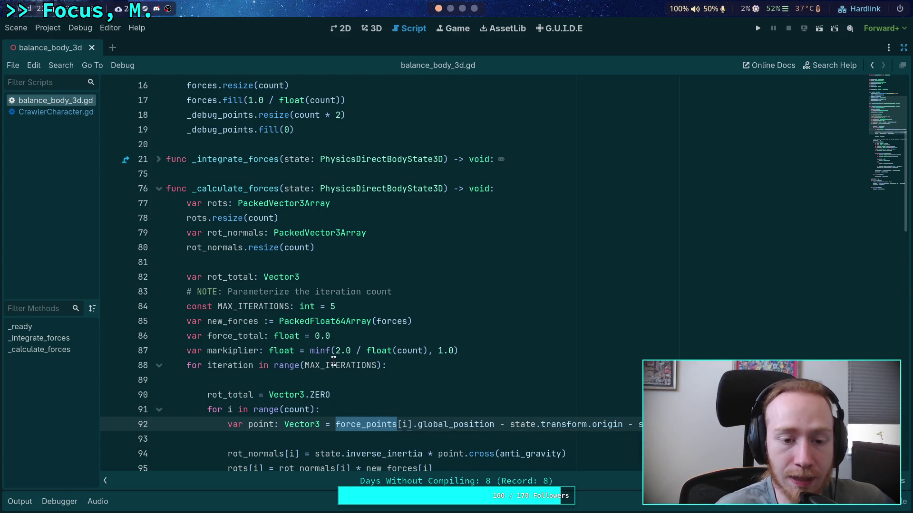
pyautogui.scroll(-4, 506, 221)
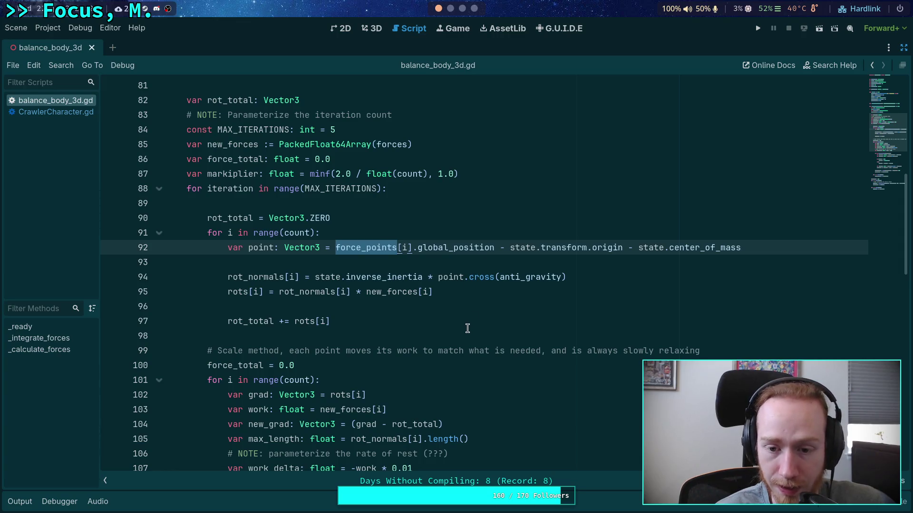
pyautogui.click(331, 277)
pyautogui.doubleClick(331, 277)
pyautogui.doubleClick(384, 248)
pyautogui.doubleClick(533, 277)
pyautogui.scroll(2, 438, 321)
pyautogui.scroll(7, 438, 321)
pyautogui.scroll(-3, 286, 266)
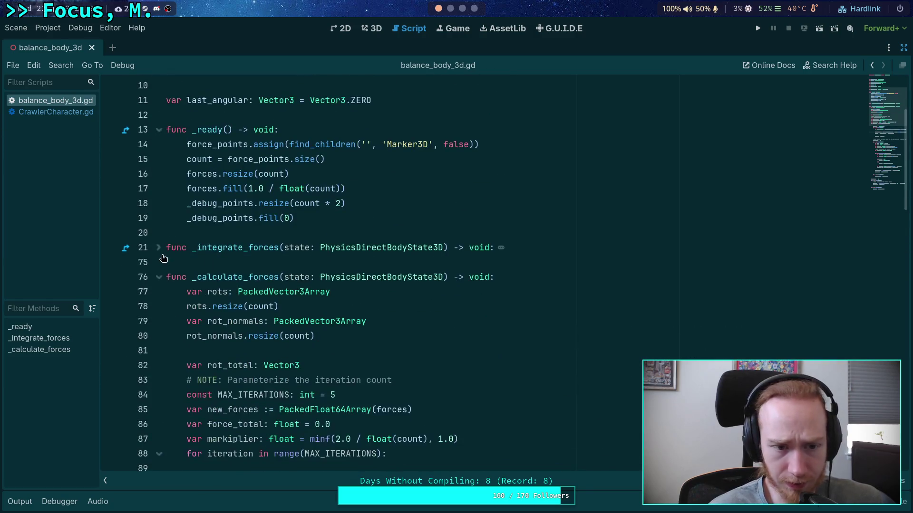
# - Unfold _integrate_forces and read through it, tracing anti_gravity on line 94
pyautogui.click(160, 260)
pyautogui.scroll(-2, 379, 267)
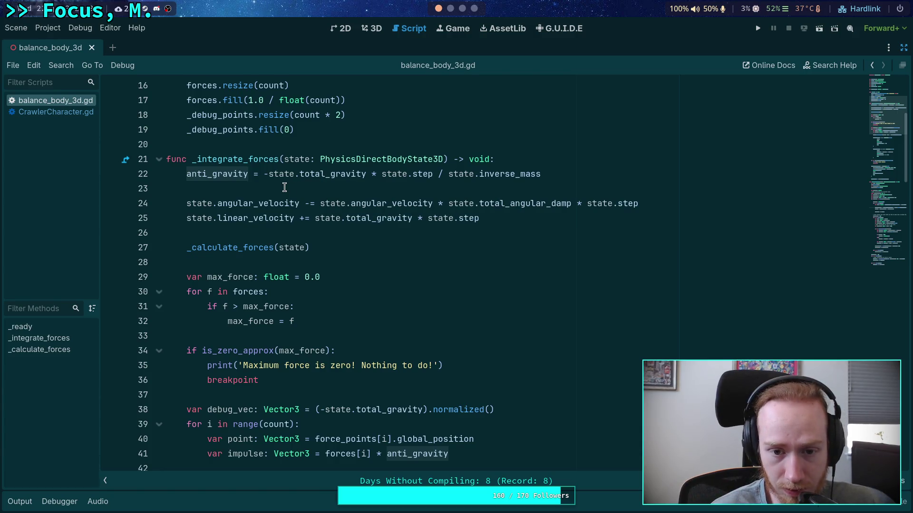
pyautogui.scroll(-8, 285, 187)
pyautogui.scroll(3, 321, 220)
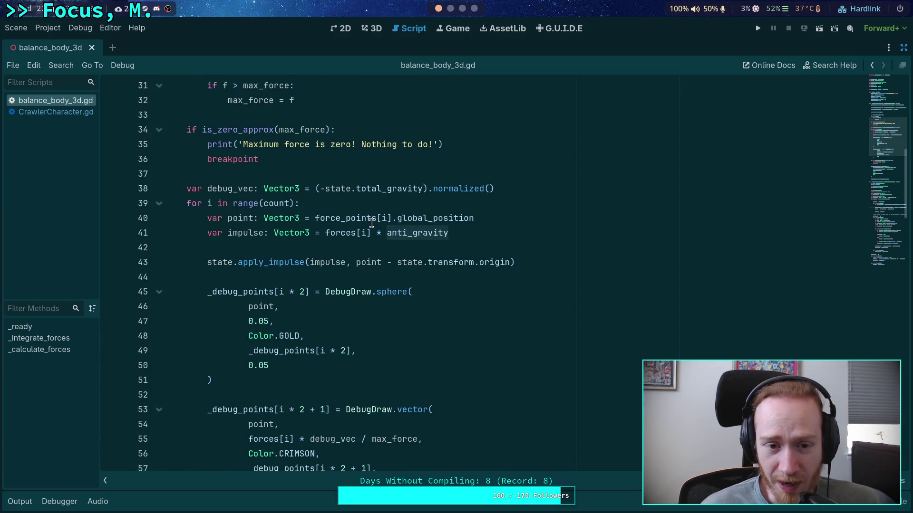
pyautogui.scroll(-7, 418, 236)
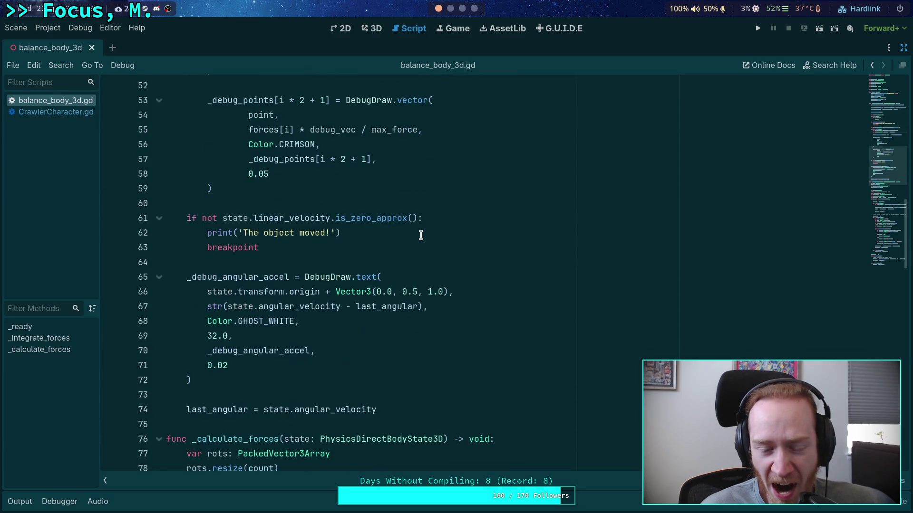
pyautogui.scroll(-5, 421, 235)
pyautogui.scroll(11, 422, 233)
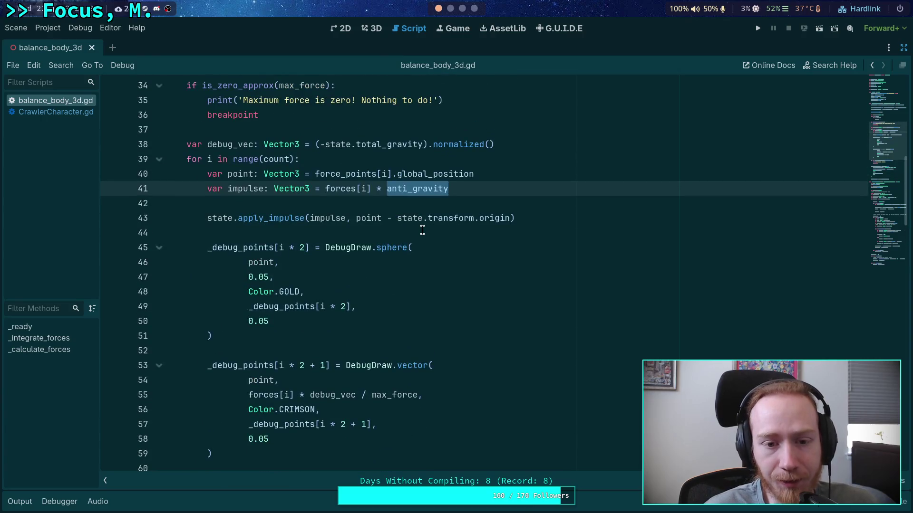
pyautogui.scroll(-19, 422, 230)
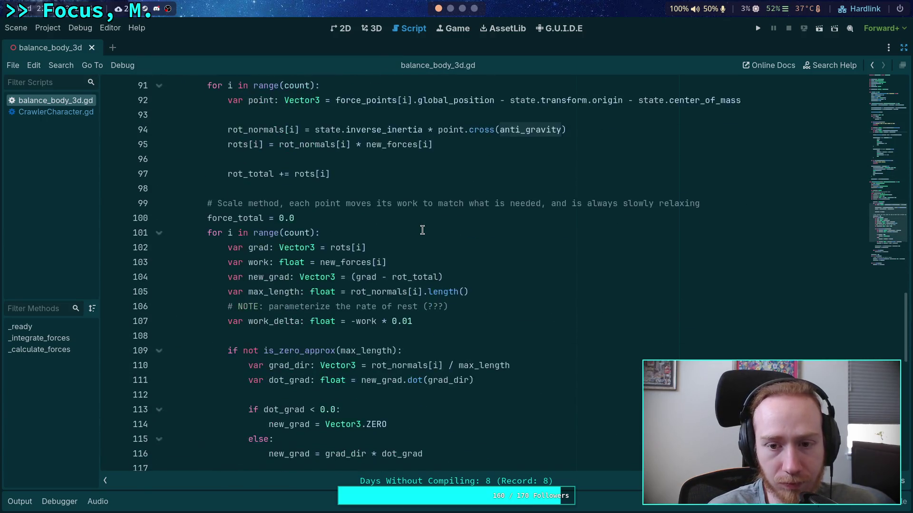
pyautogui.scroll(3, 481, 233)
pyautogui.doubleClick(523, 262)
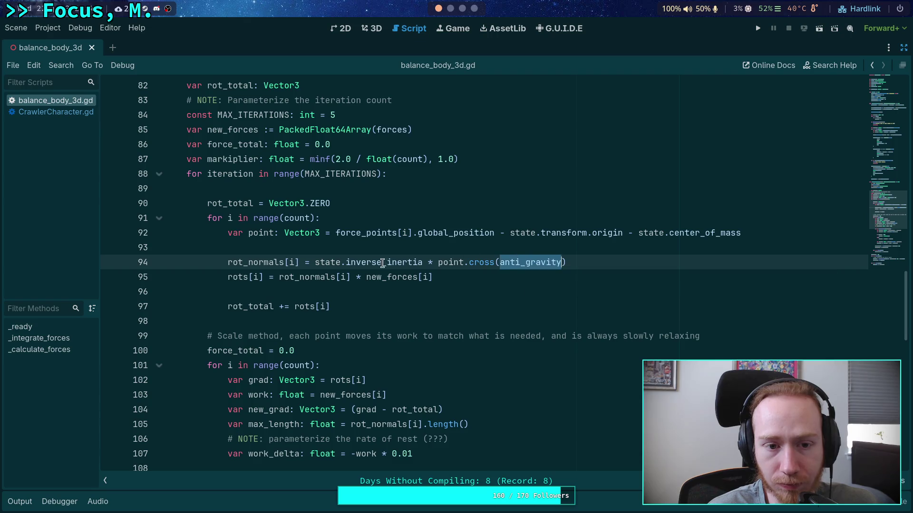
# - Scroll through balance_body_3d.gd once more, then switch back to CrawlerCharacter.gd
pyautogui.scroll(2, 376, 261)
pyautogui.scroll(1, 373, 262)
pyautogui.scroll(-4, 321, 263)
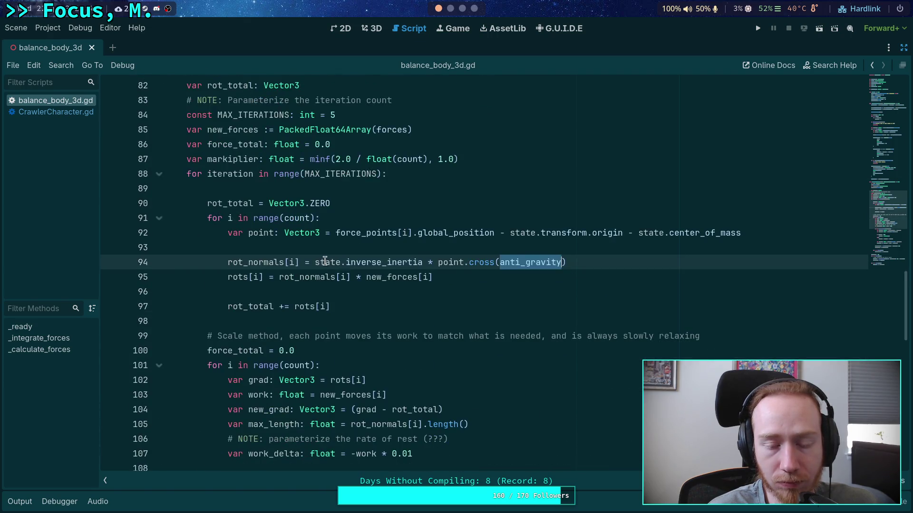
pyautogui.scroll(-5, 315, 262)
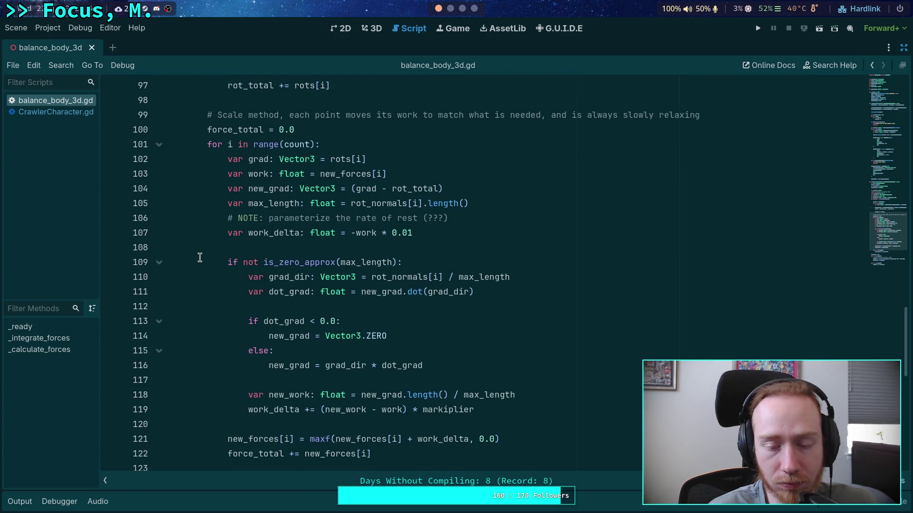
pyautogui.scroll(-8, 199, 257)
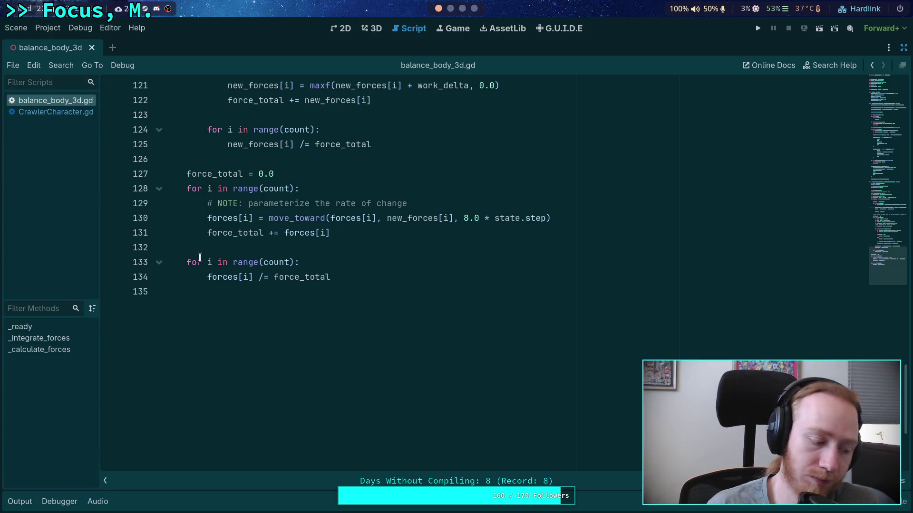
pyautogui.scroll(2, 307, 298)
pyautogui.scroll(13, 321, 298)
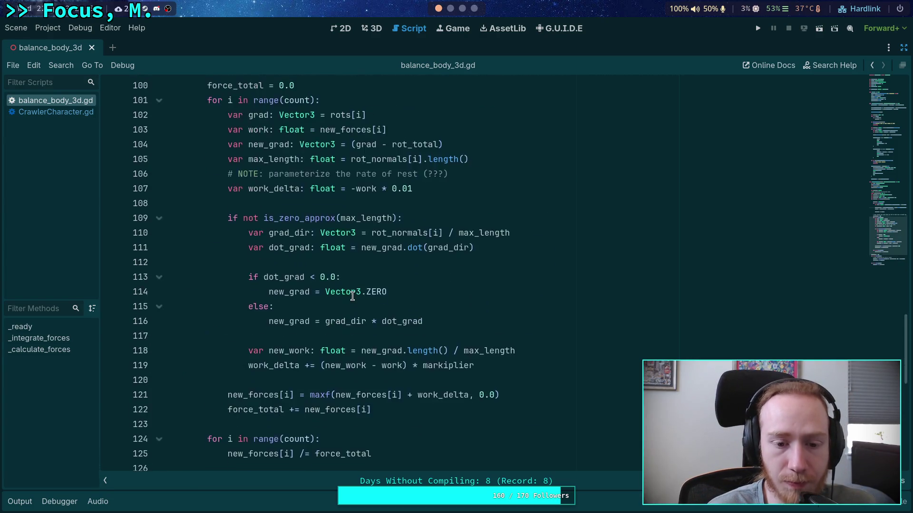
pyautogui.click(71, 113)
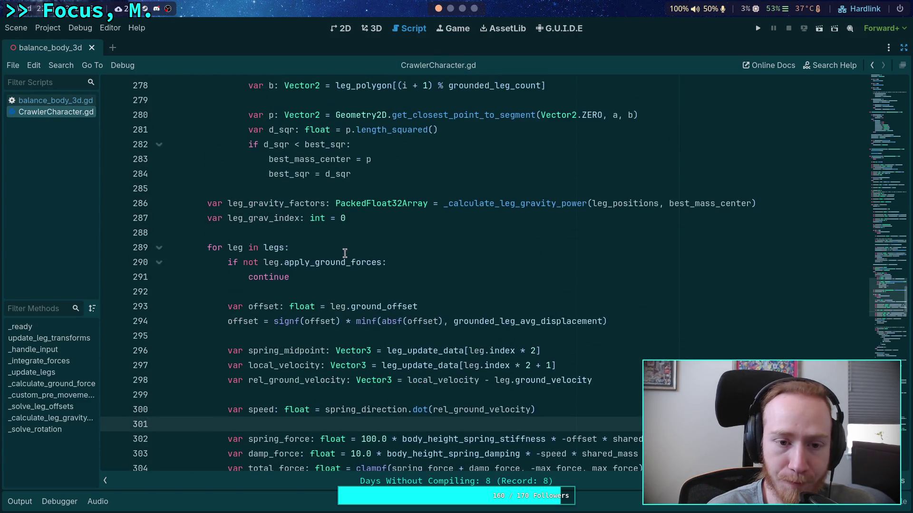
pyautogui.click(451, 9)
# - Run git status in the workspace 1 terminal
pyautogui.press('super+1')
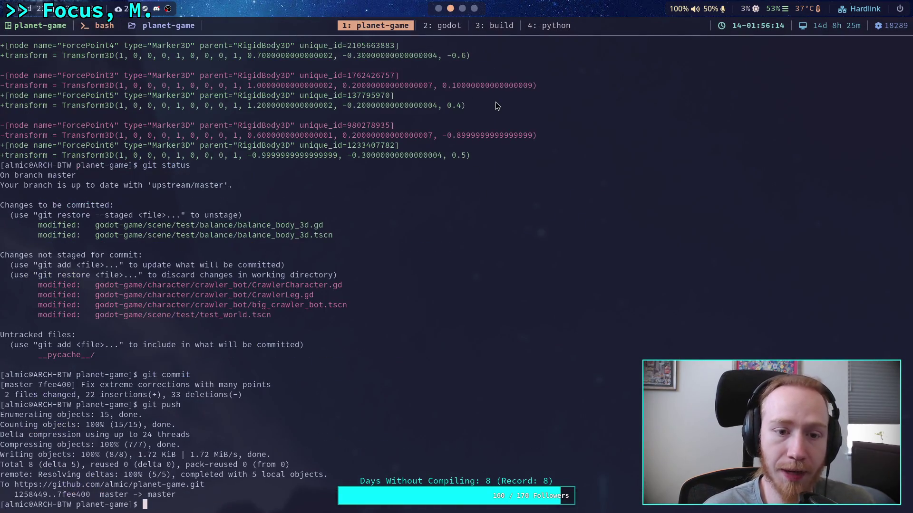
pyautogui.write('git status\\')
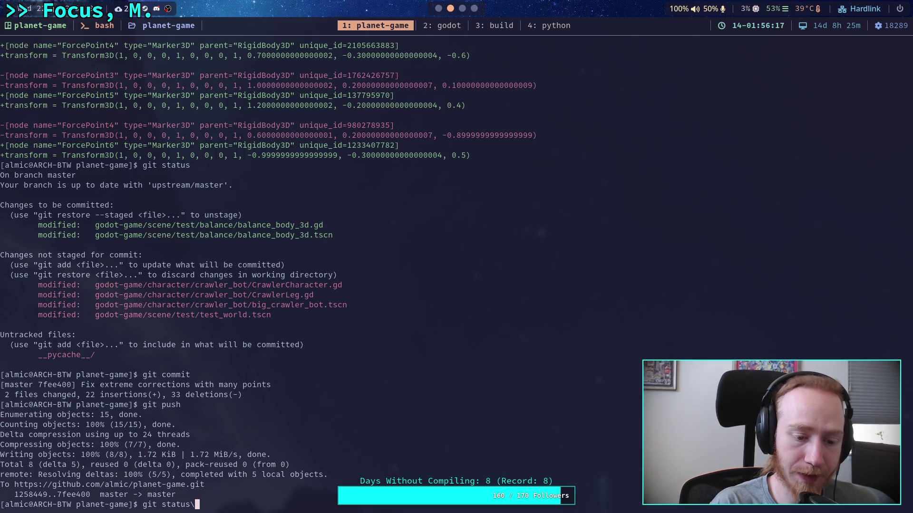
pyautogui.press('Return')
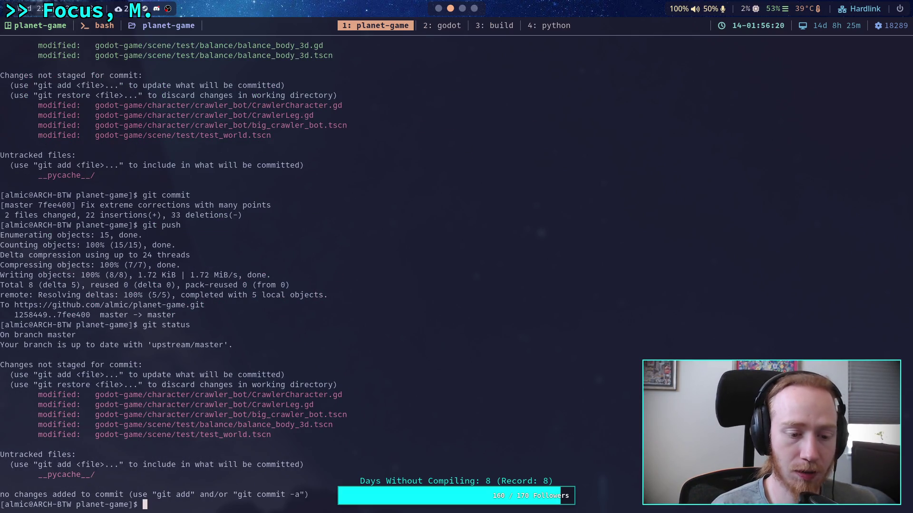
# - Run git diff and scroll through the uncommitted CrawlerCharacter.gd changes
pyautogui.write('git diff')
pyautogui.press('Return')
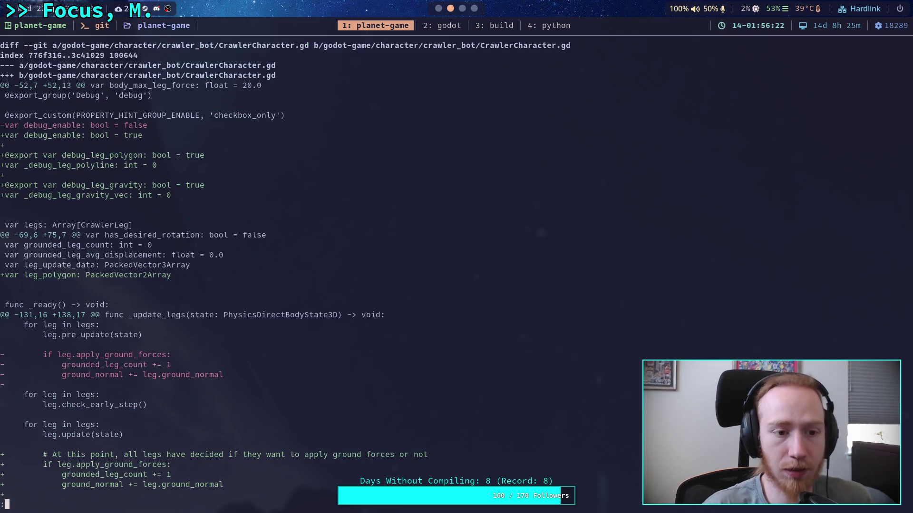
pyautogui.scroll(-3, 214, 271)
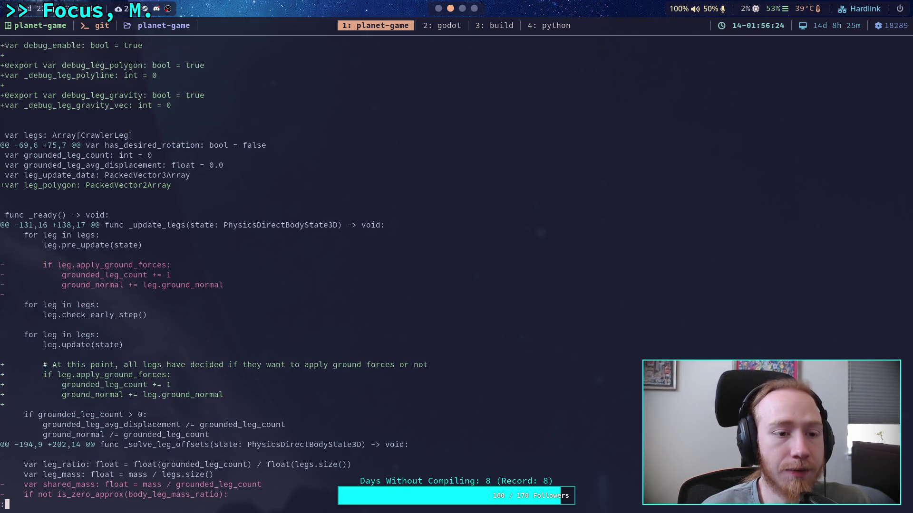
pyautogui.scroll(-3, 214, 271)
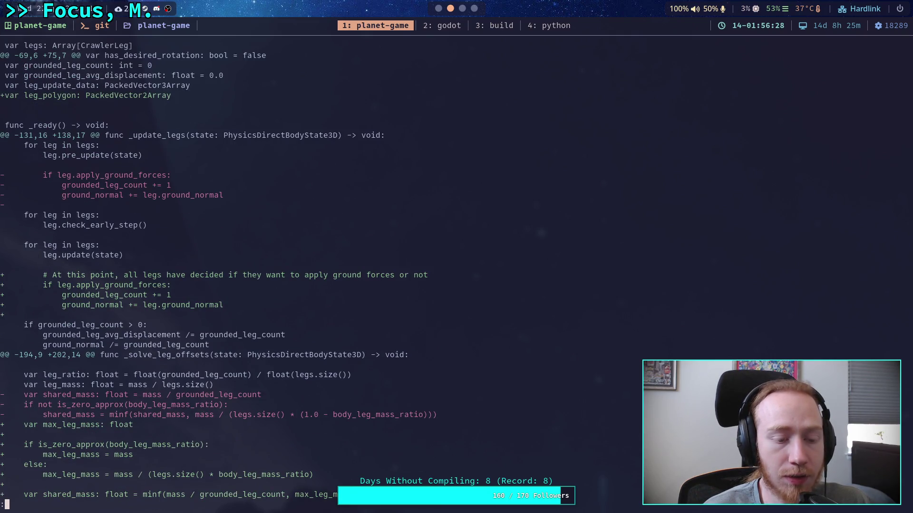
pyautogui.scroll(-4, 214, 271)
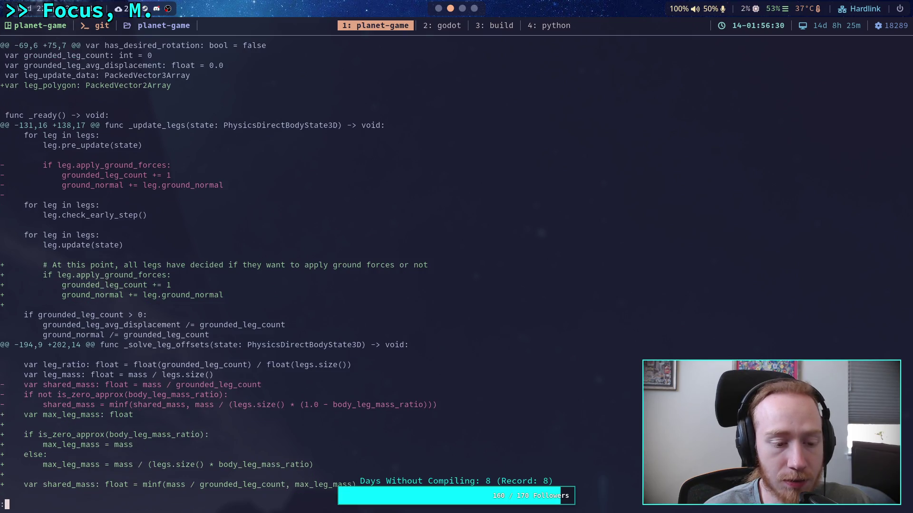
pyautogui.scroll(-1, 214, 271)
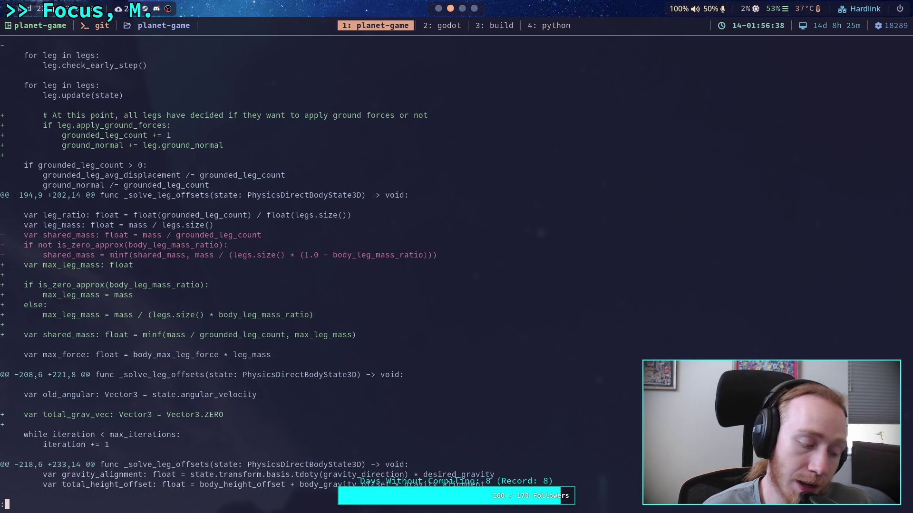
pyautogui.scroll(-1, 214, 271)
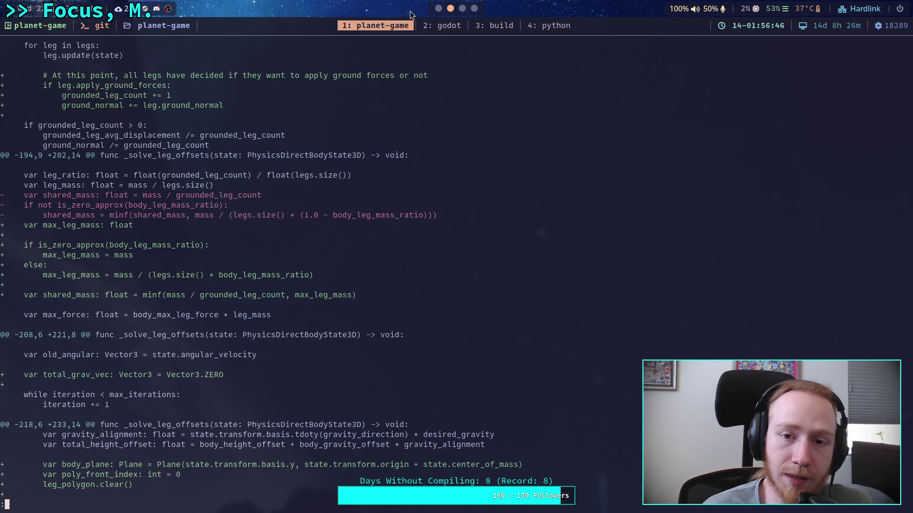
pyautogui.click(438, 9)
pyautogui.scroll(-2, 518, 354)
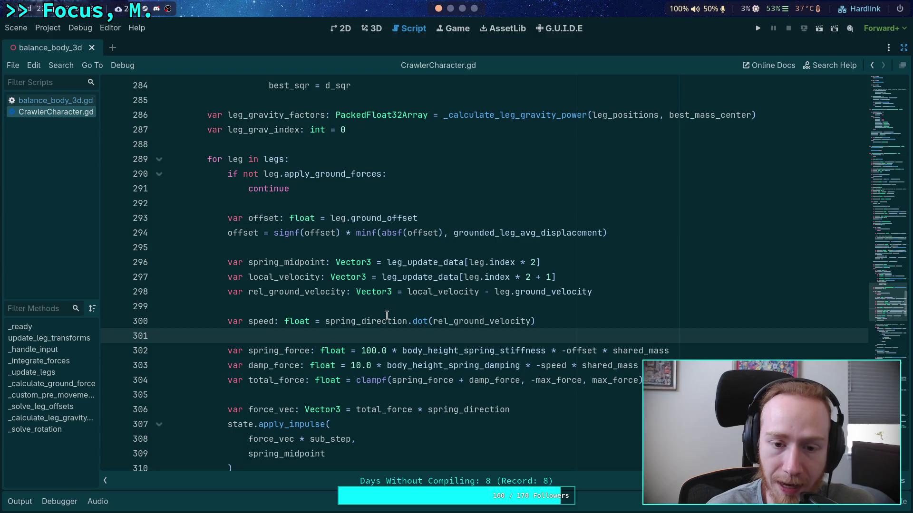
pyautogui.moveTo(387, 316)
pyautogui.scroll(14, 387, 315)
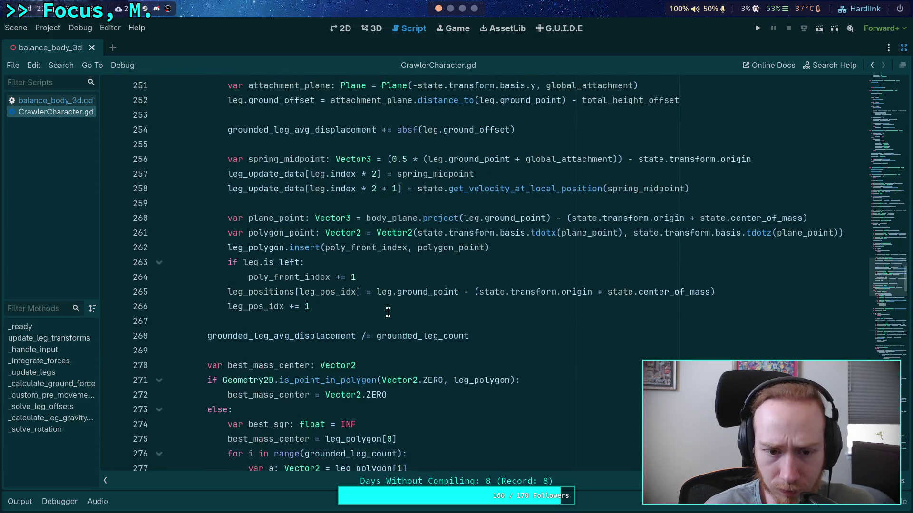
pyautogui.hotkey('alt', 'Left')
pyautogui.scroll(-2, 475, 328)
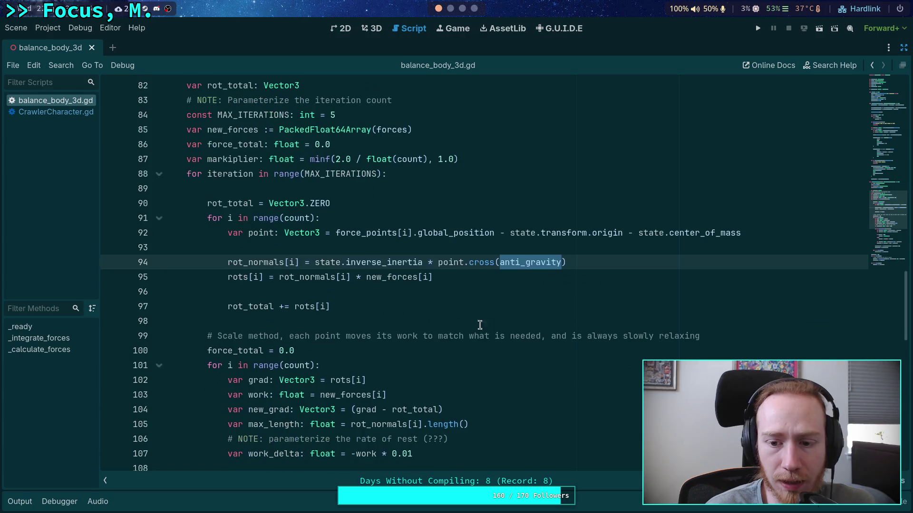
pyautogui.moveTo(638, 232); pyautogui.dragTo(761, 234)
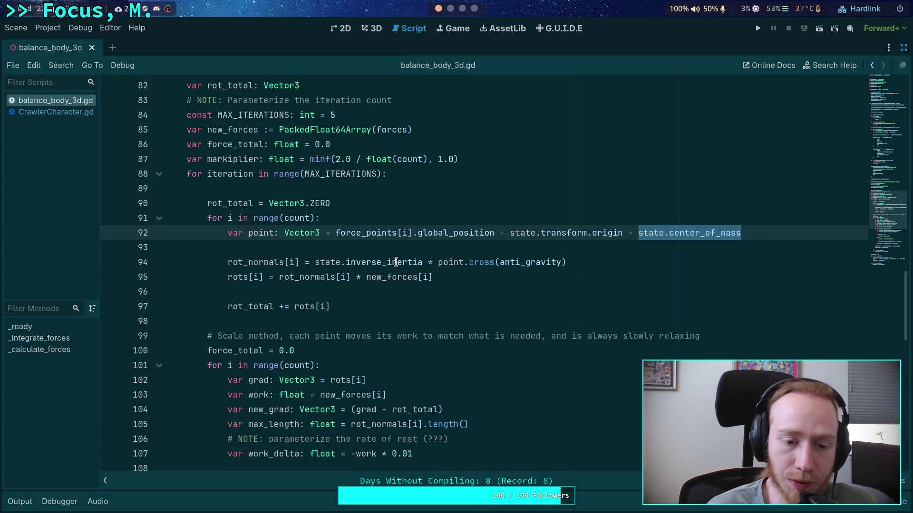
pyautogui.click(352, 288)
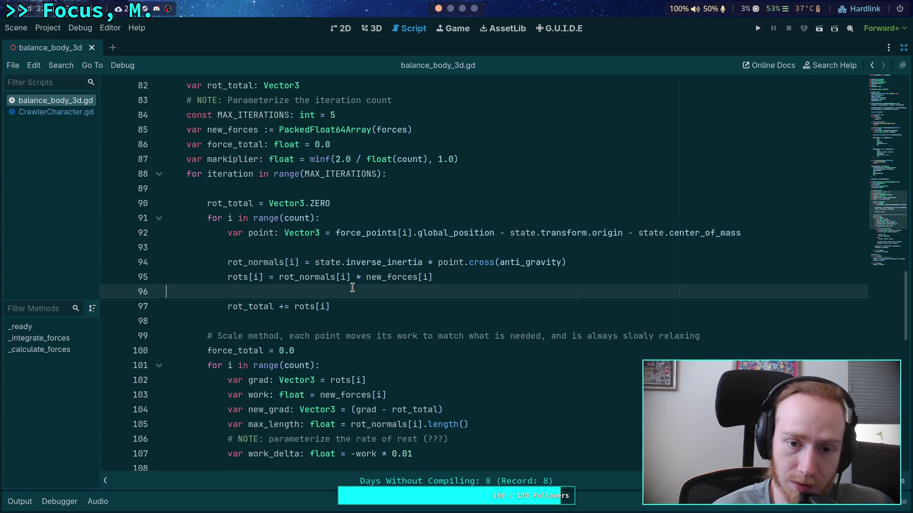
pyautogui.scroll(-5, 399, 304)
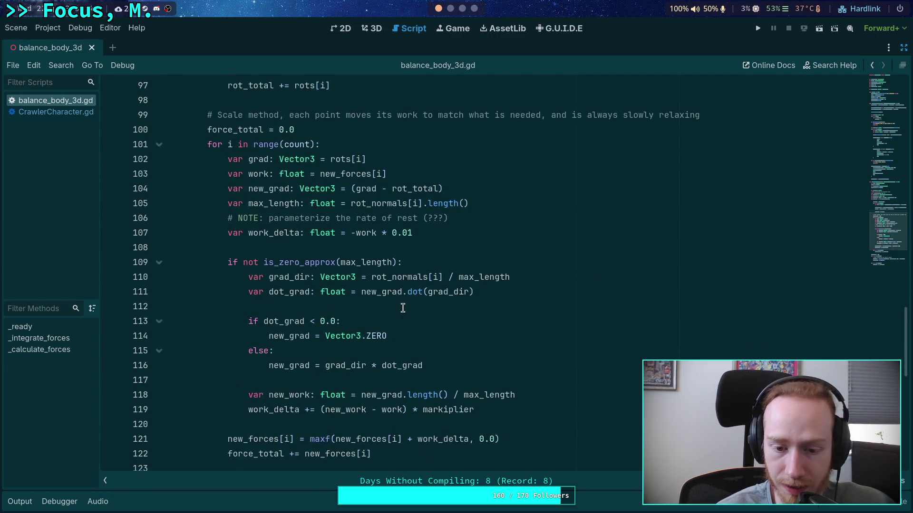
pyautogui.scroll(-3, 403, 308)
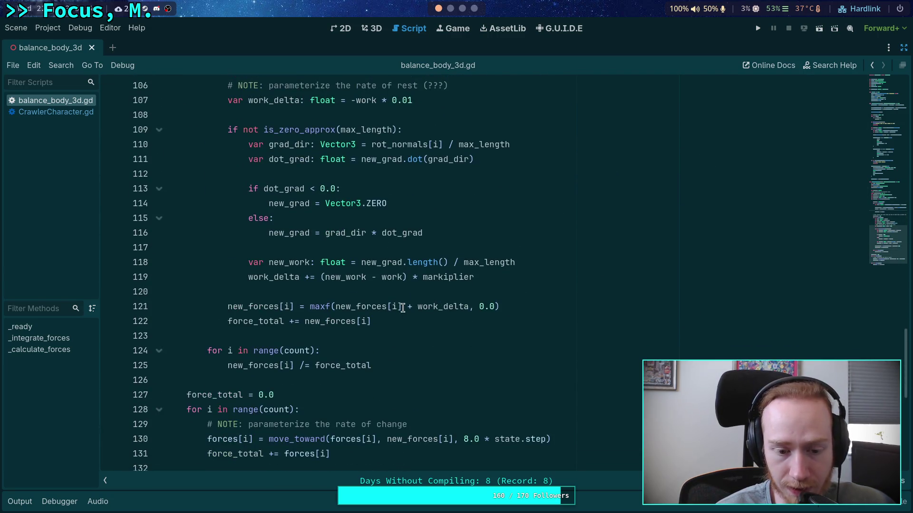
pyautogui.scroll(-2, 403, 309)
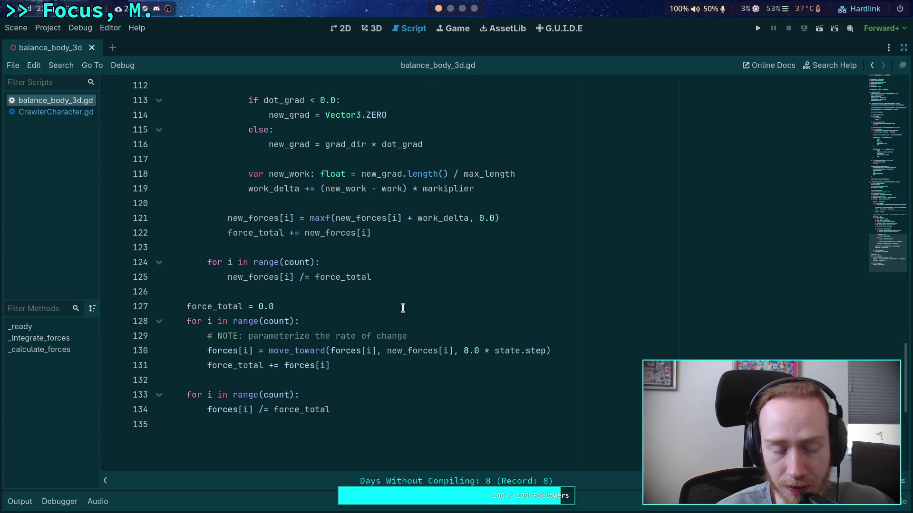
pyautogui.click(414, 294)
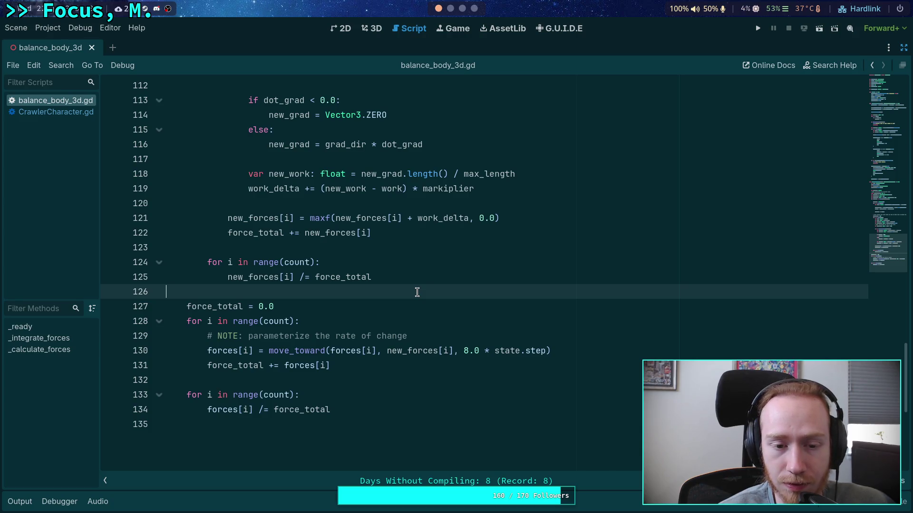
pyautogui.scroll(1, 417, 292)
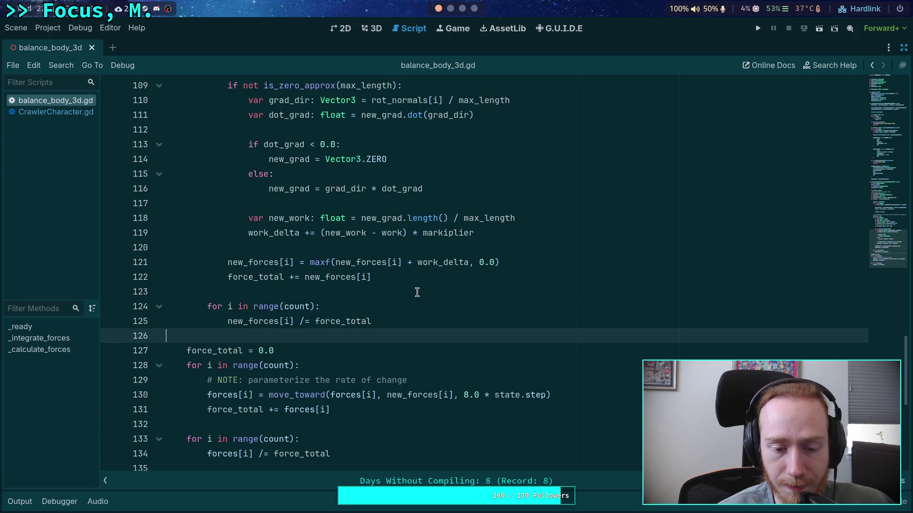
pyautogui.scroll(5, 417, 292)
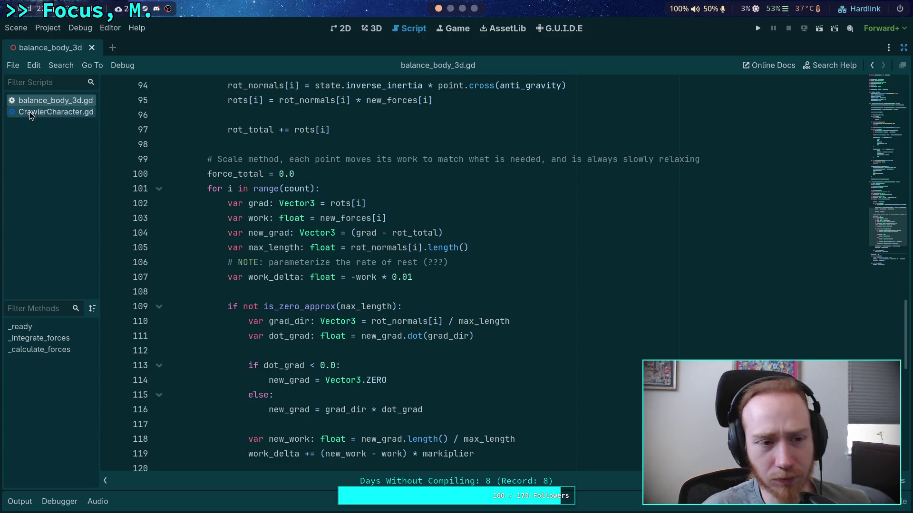
pyautogui.click(49, 113)
pyautogui.click(385, 281)
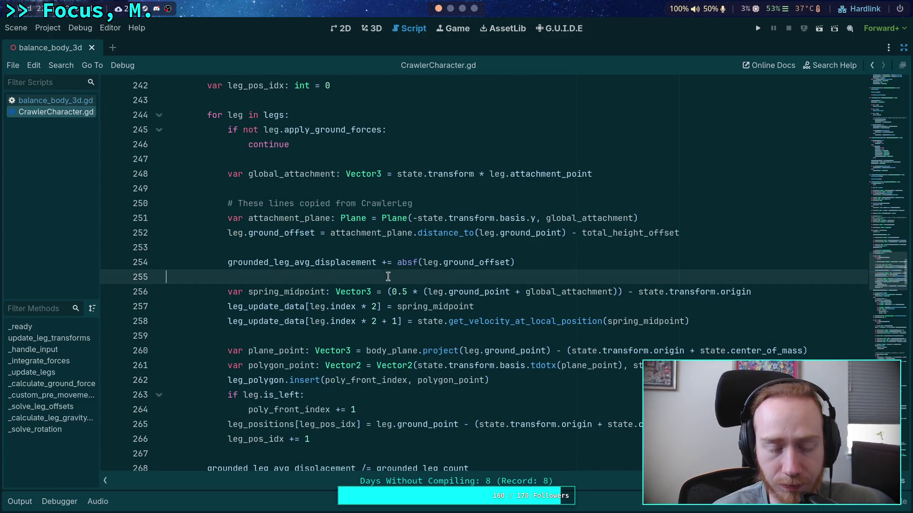
pyautogui.scroll(2, 385, 281)
pyautogui.click(333, 247)
pyautogui.scroll(6, 333, 246)
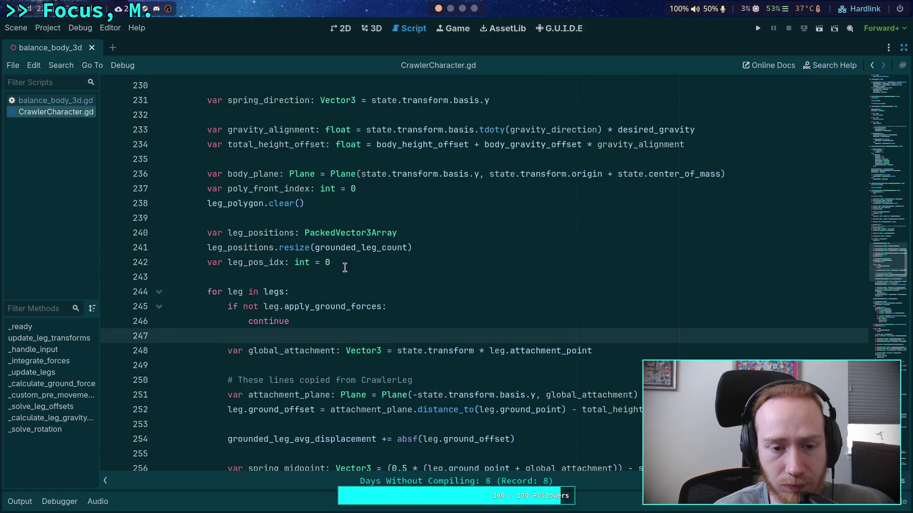
pyautogui.click(362, 294)
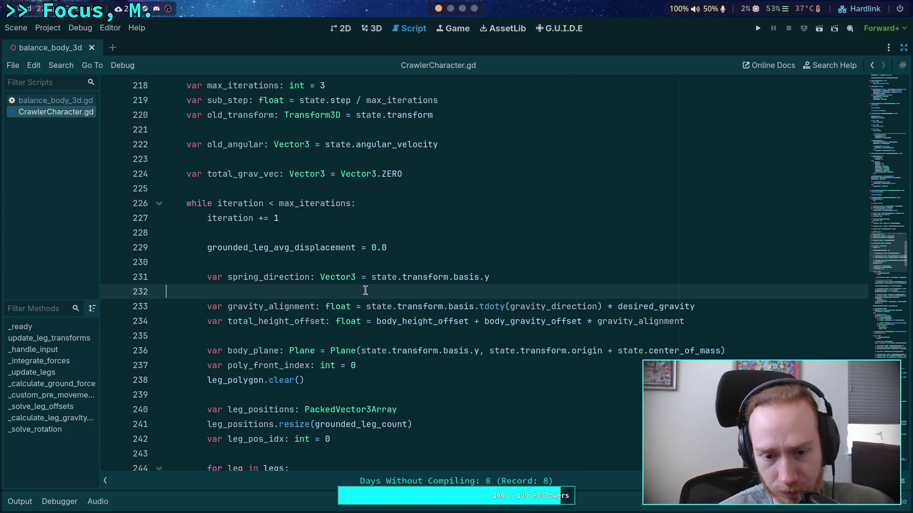
pyautogui.scroll(-1, 387, 291)
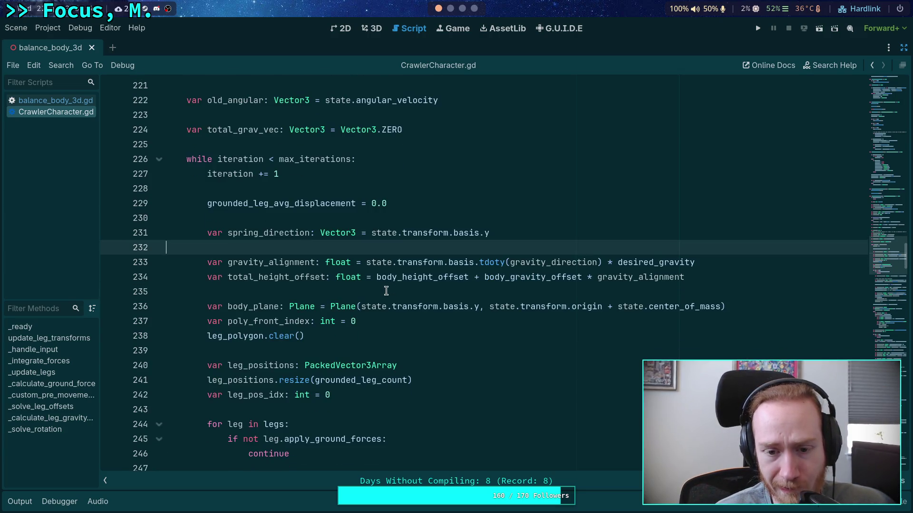
pyautogui.doubleClick(264, 262)
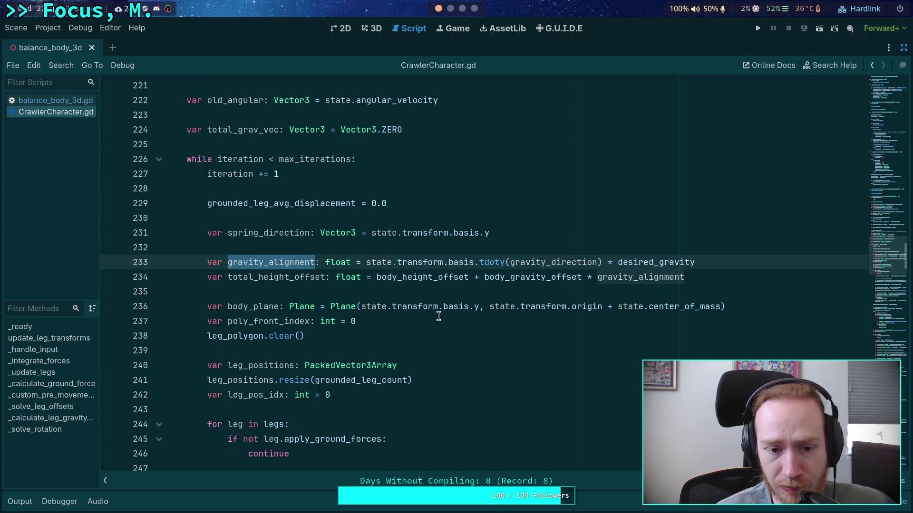
pyautogui.scroll(-12, 438, 317)
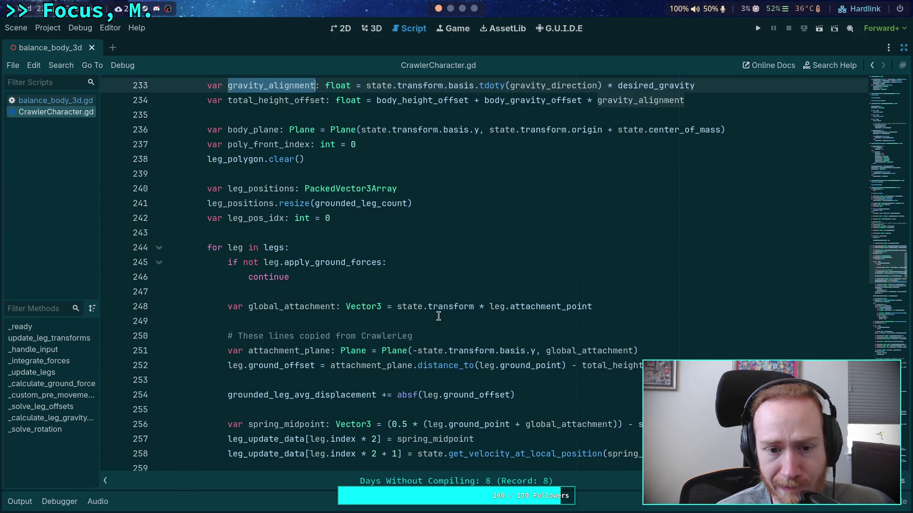
pyautogui.scroll(-4, 439, 317)
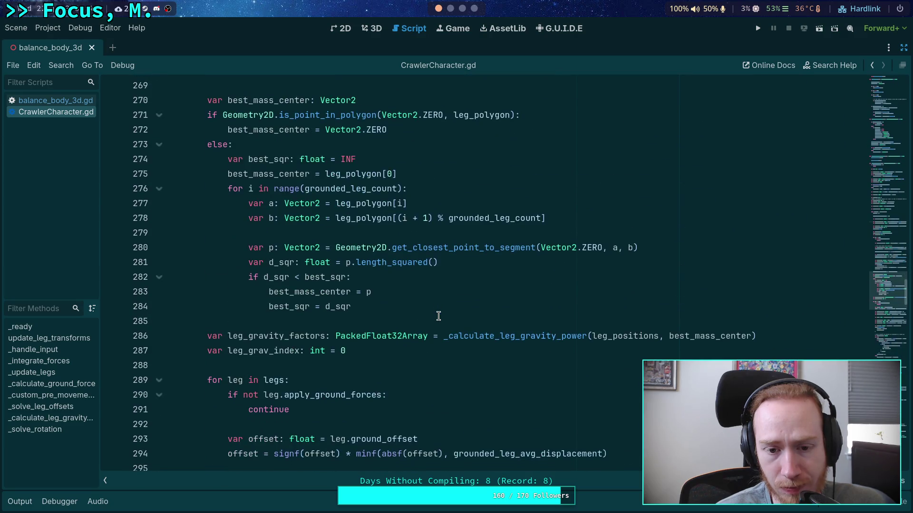
pyautogui.scroll(-5, 438, 316)
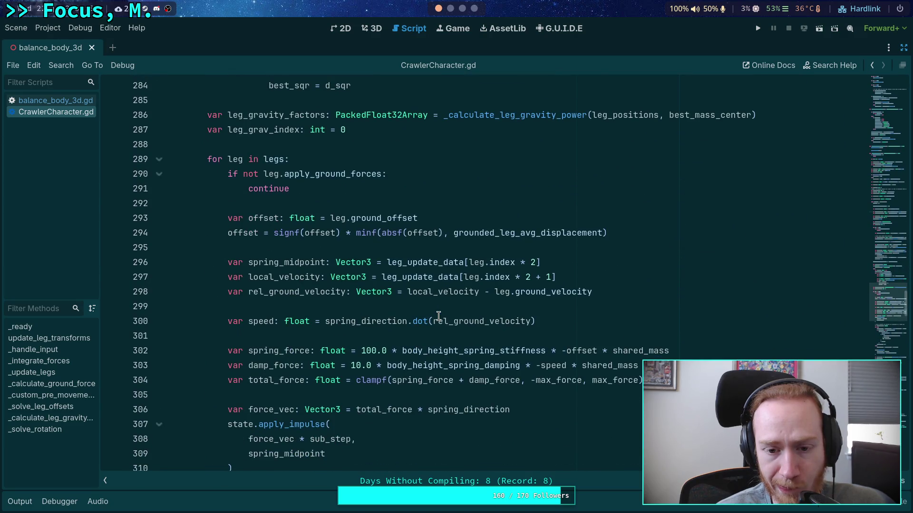
pyautogui.scroll(20, 439, 317)
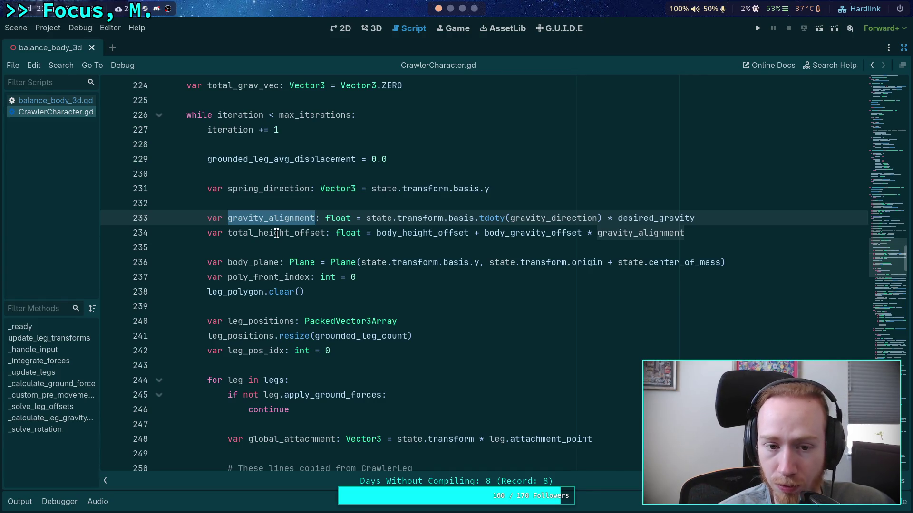
pyautogui.doubleClick(277, 234)
pyautogui.scroll(-8, 434, 279)
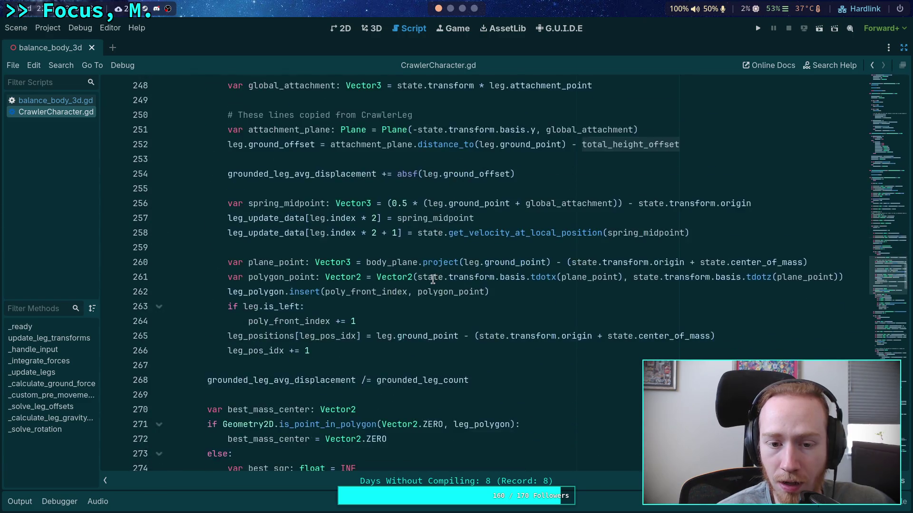
pyautogui.scroll(4, 432, 280)
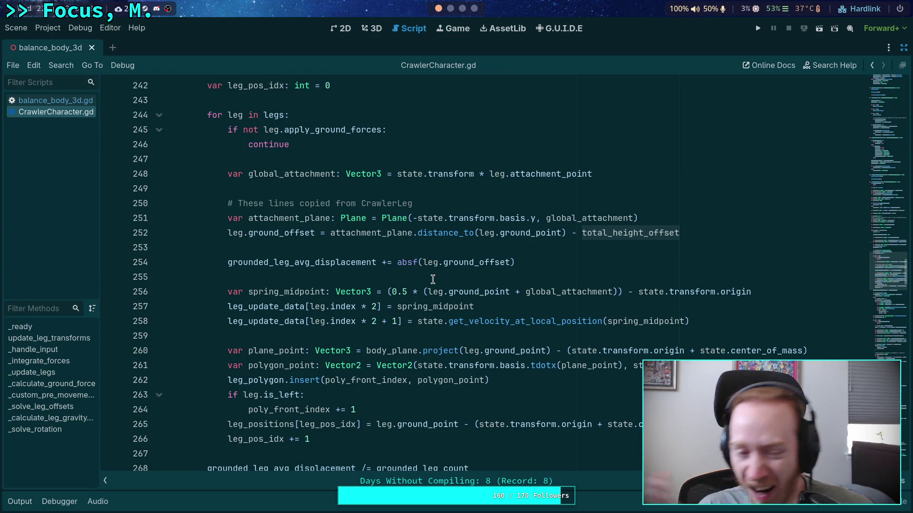
pyautogui.hotkey('shift', 'F3')
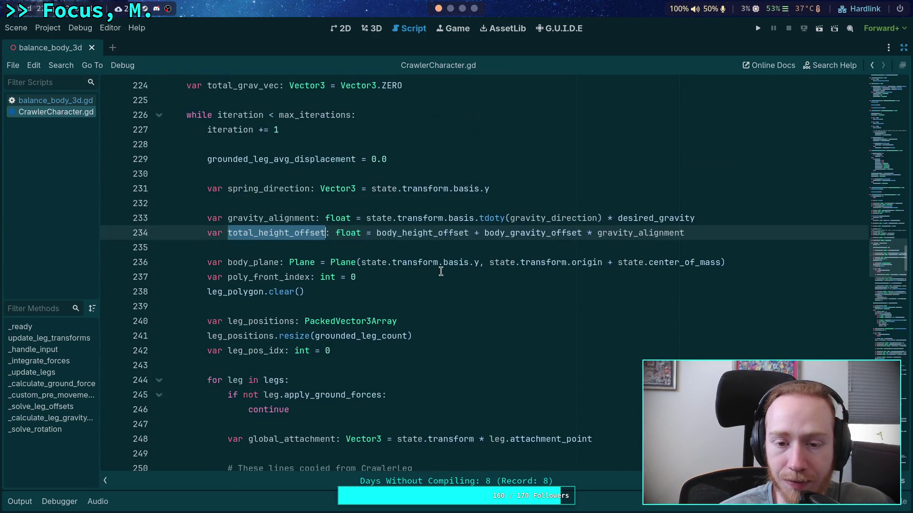
pyautogui.moveTo(525, 277)
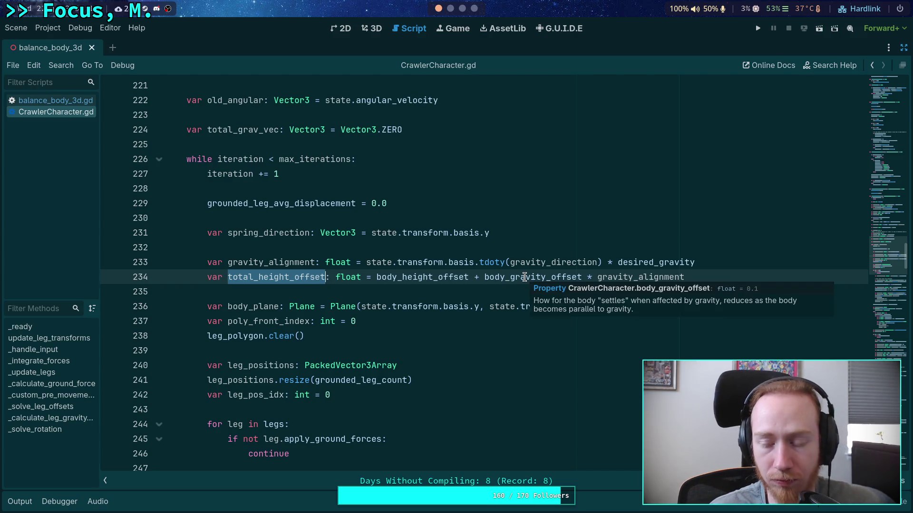
pyautogui.click(358, 353)
pyautogui.scroll(-5, 433, 325)
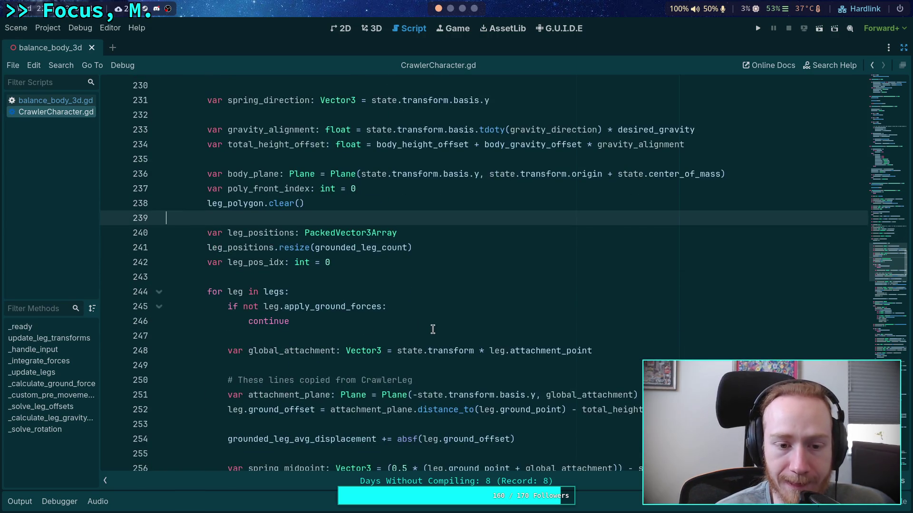
pyautogui.scroll(-1, 429, 312)
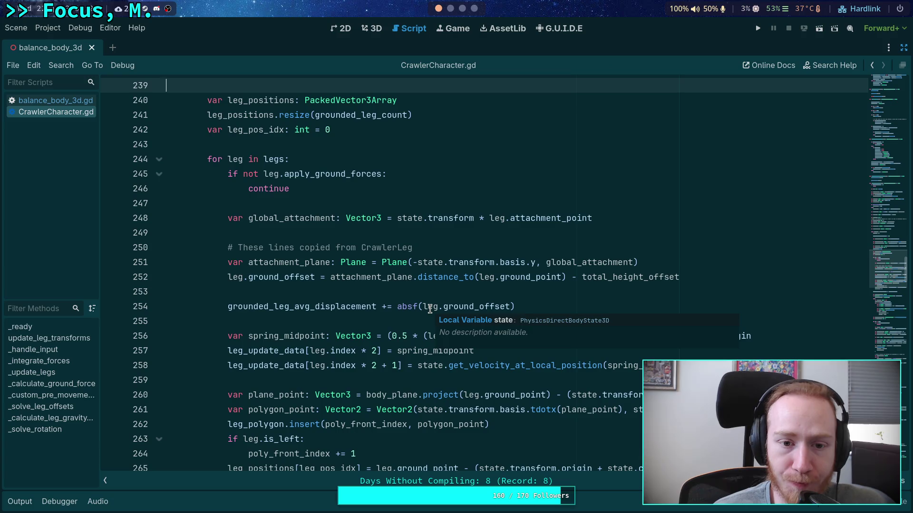
pyautogui.click(343, 289)
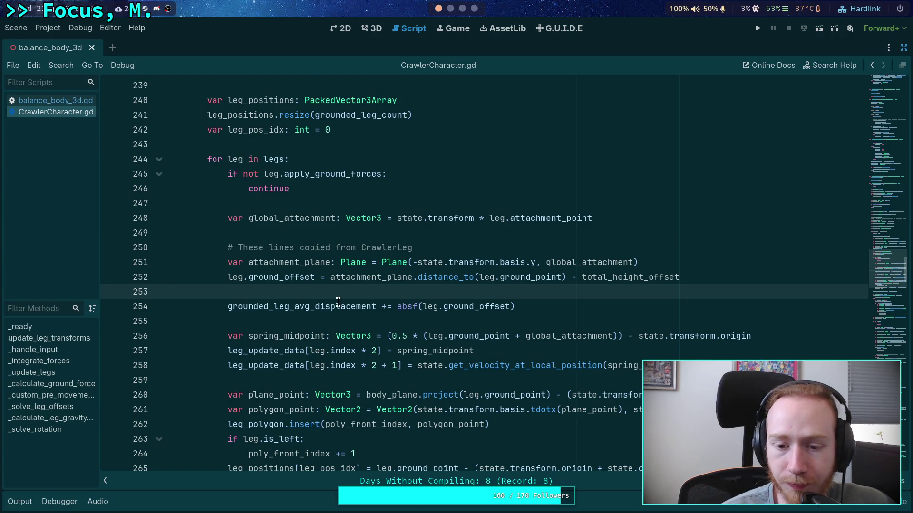
pyautogui.scroll(7, 309, 297)
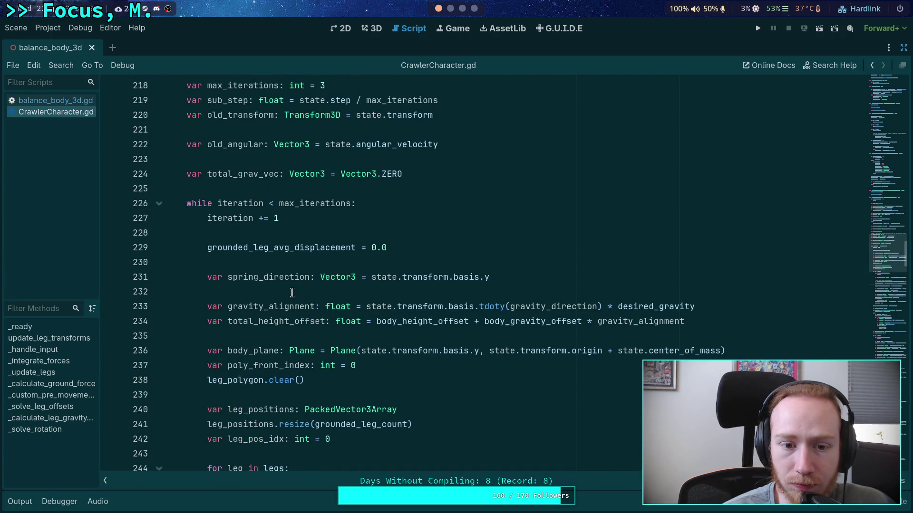
pyautogui.scroll(-2, 292, 293)
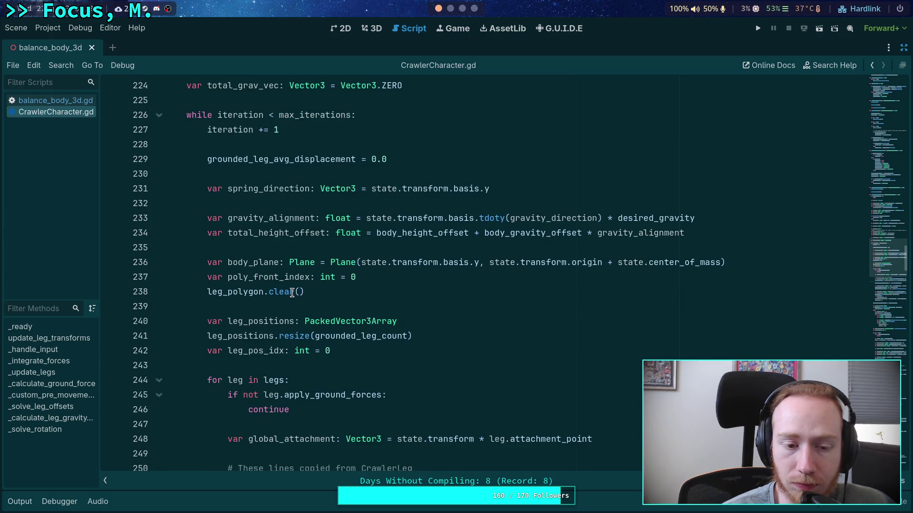
pyautogui.doubleClick(208, 291)
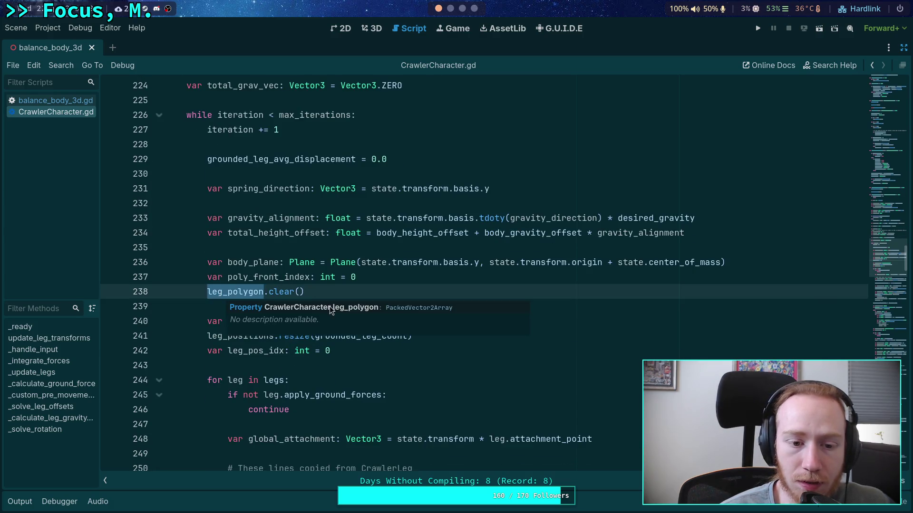
pyautogui.scroll(-2, 321, 337)
pyautogui.scroll(-9, 321, 336)
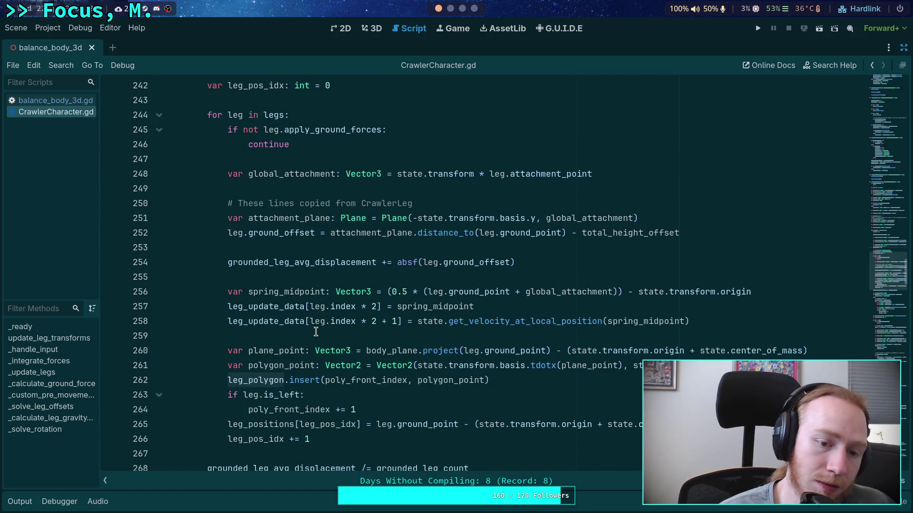
pyautogui.scroll(-3, 316, 332)
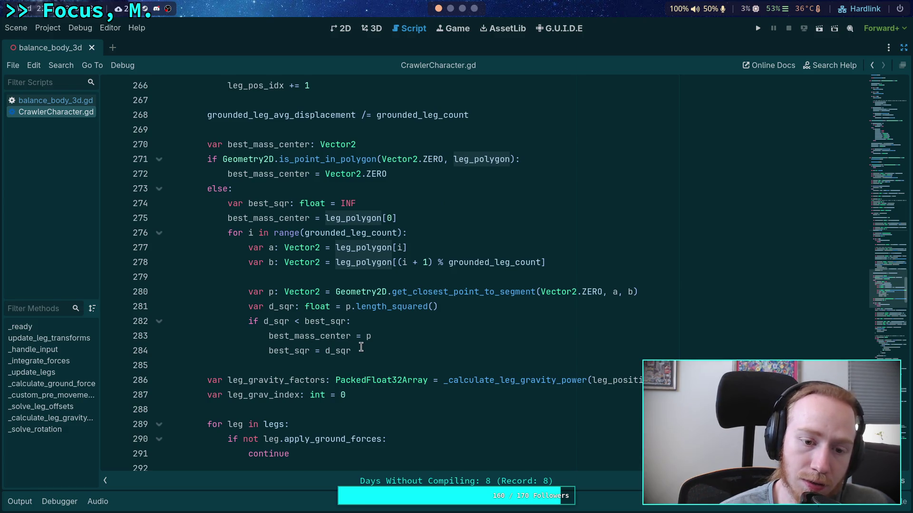
pyautogui.scroll(-14, 348, 339)
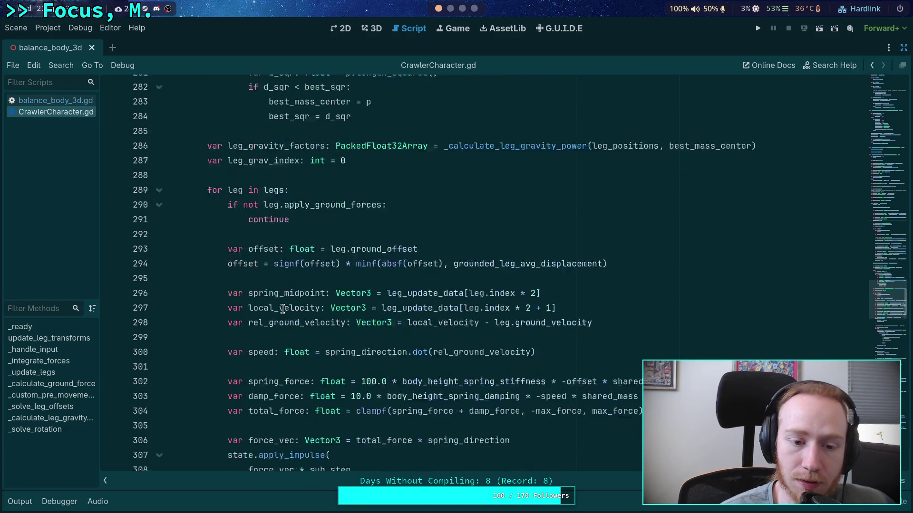
pyautogui.scroll(-15, 283, 309)
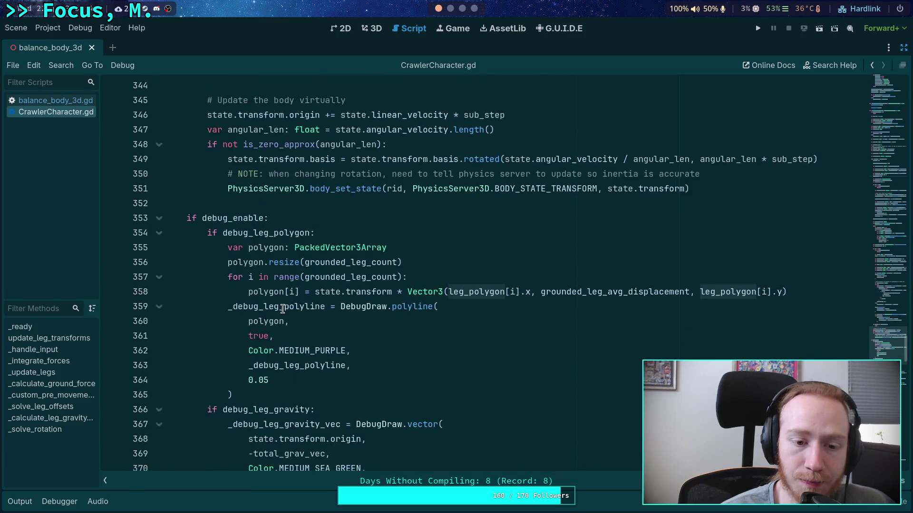
pyautogui.scroll(-2, 283, 309)
pyautogui.scroll(5, 283, 309)
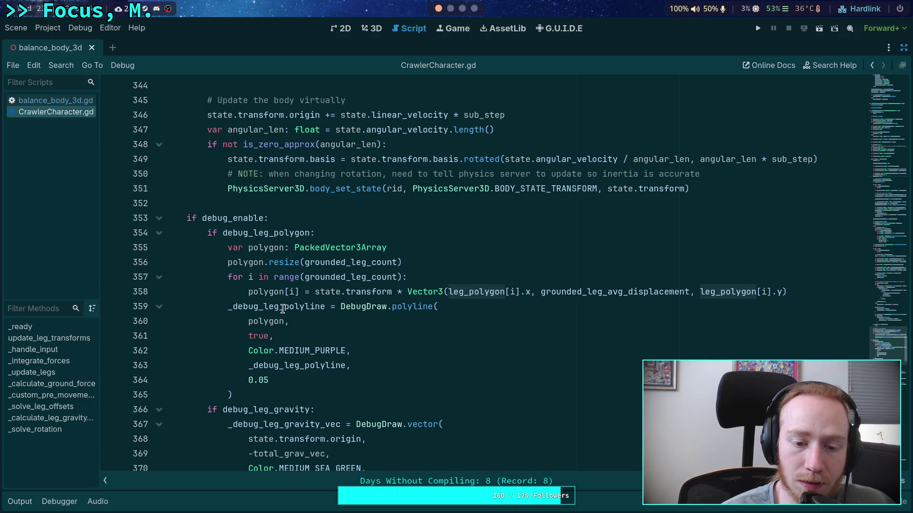
pyautogui.scroll(13, 282, 309)
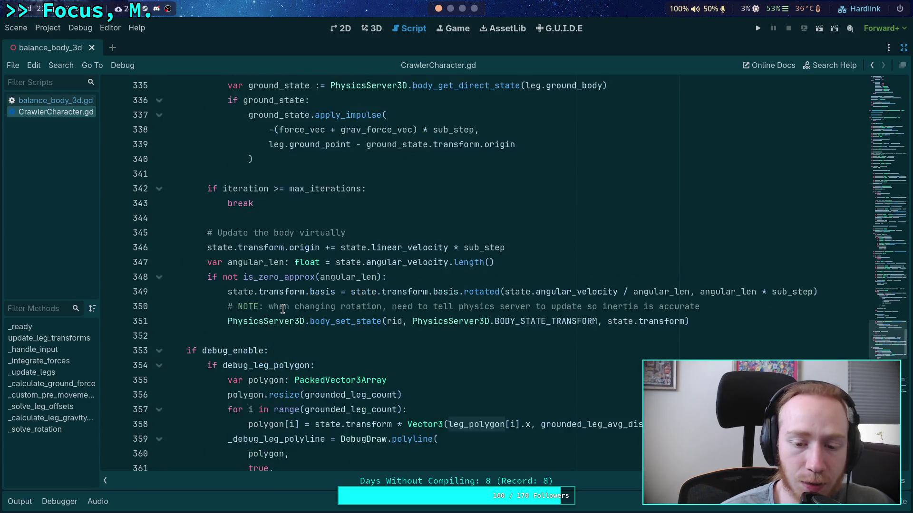
pyautogui.scroll(14, 283, 309)
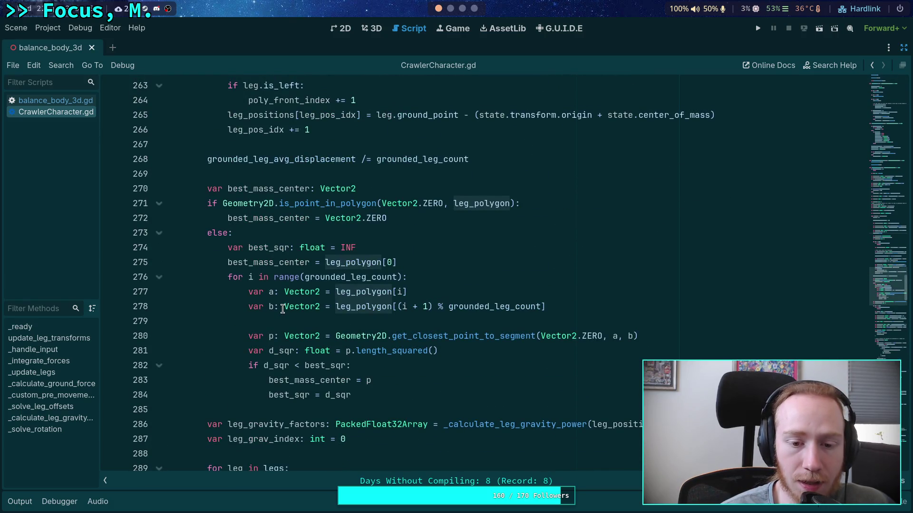
pyautogui.scroll(3, 308, 303)
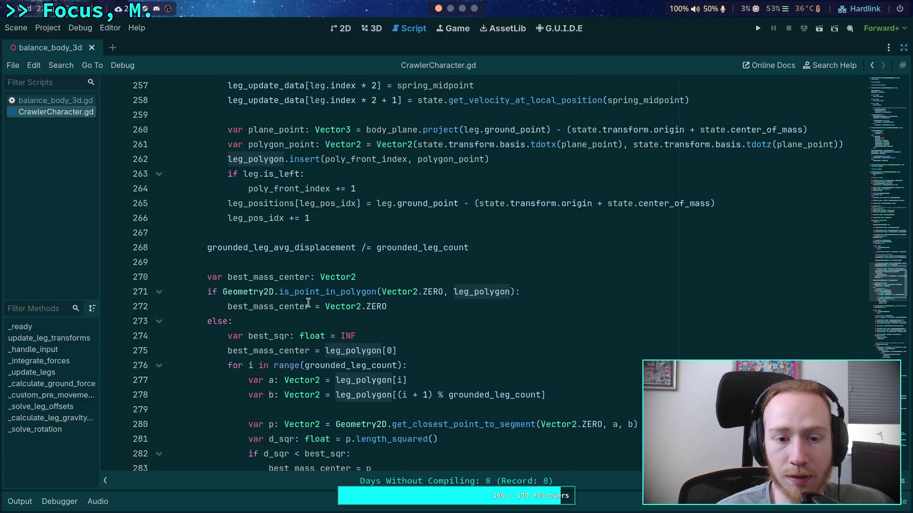
pyautogui.scroll(-4, 308, 303)
pyautogui.click(373, 306)
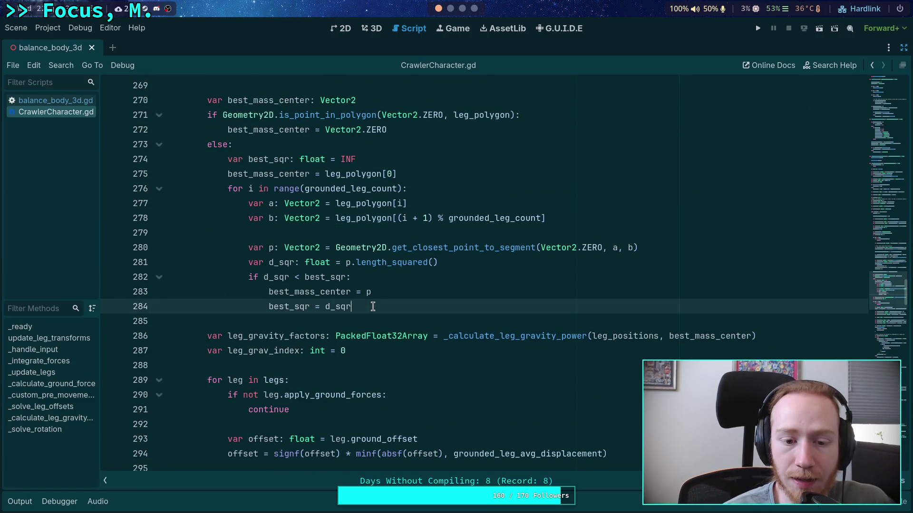
# - Delete lines 270–284 computing best_mass_center from CrawlerCharacter.gd's leg force loop
pyautogui.hotkey('shift', 'Up')
pyautogui.hotkey('shift', 'Up')
pyautogui.hotkey('shift', 'Up')
pyautogui.hotkey('shift', 'Home')
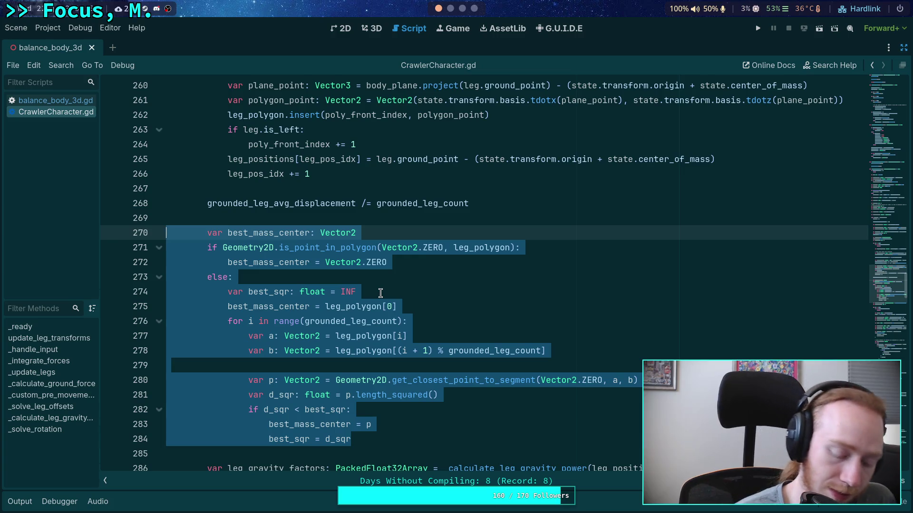
pyautogui.press('BackSpace')
pyautogui.press('BackSpace')
pyautogui.press('Up')
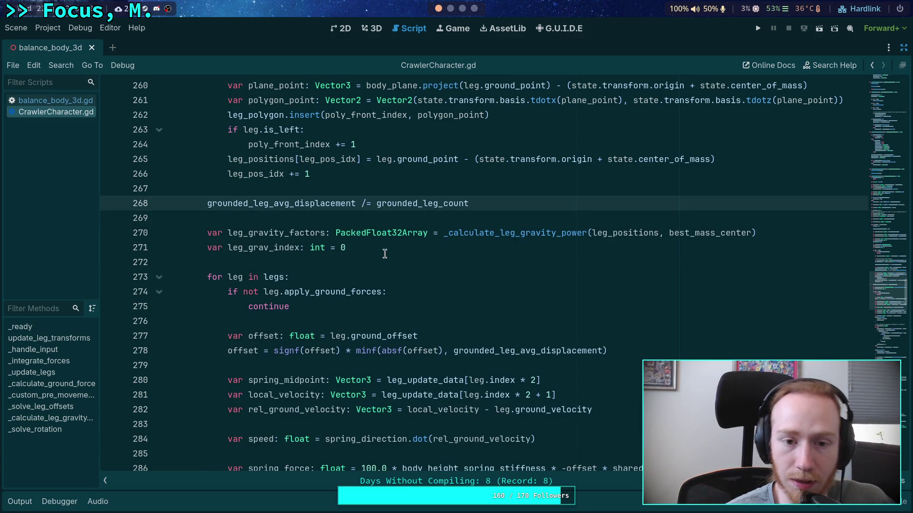
pyautogui.scroll(4, 384, 254)
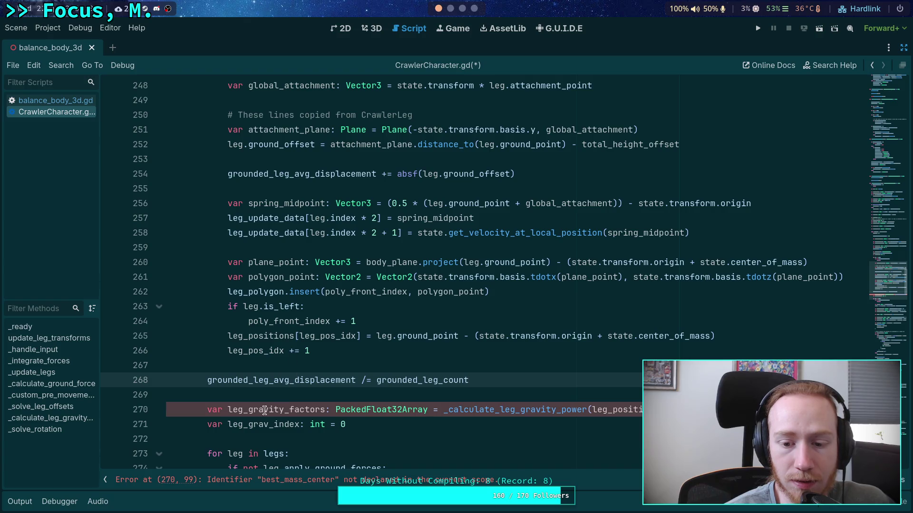
pyautogui.scroll(-2, 248, 414)
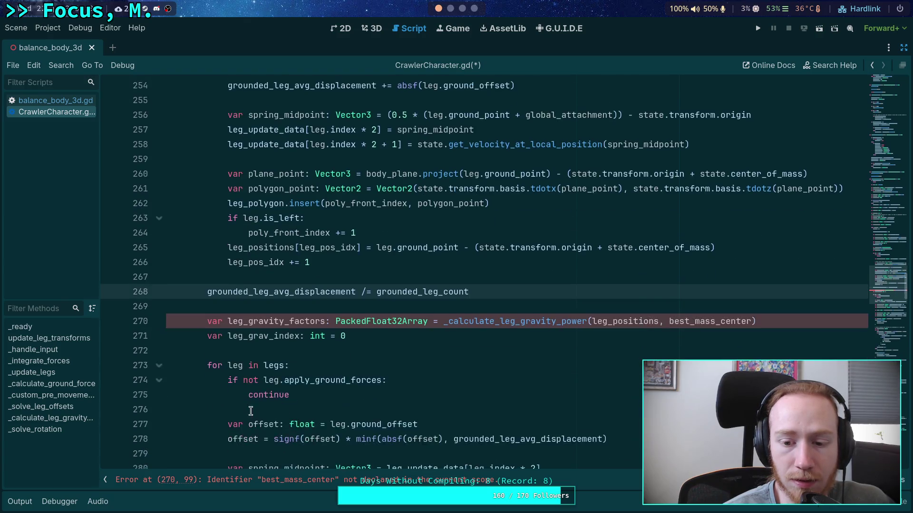
# - Highlight every use of leg_gravity_factors and scroll through them
pyautogui.doubleClick(283, 322)
pyautogui.scroll(-5, 361, 345)
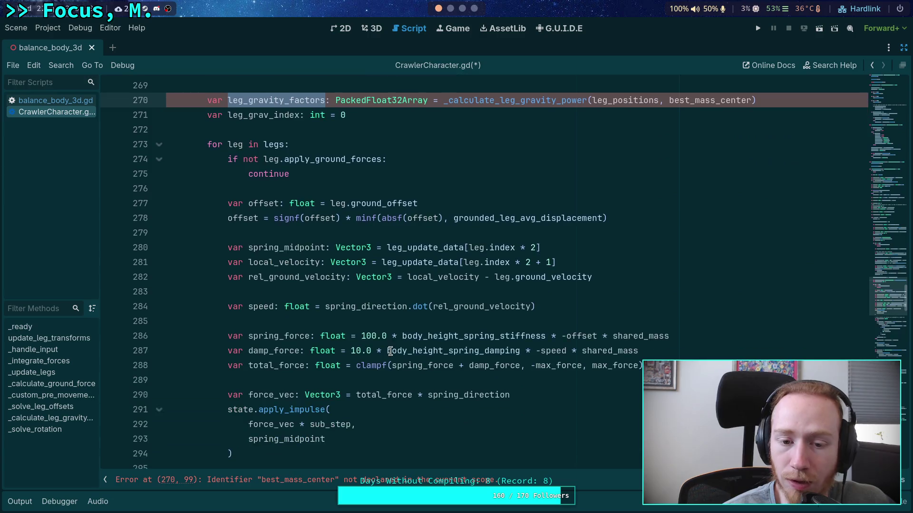
pyautogui.scroll(-7, 390, 351)
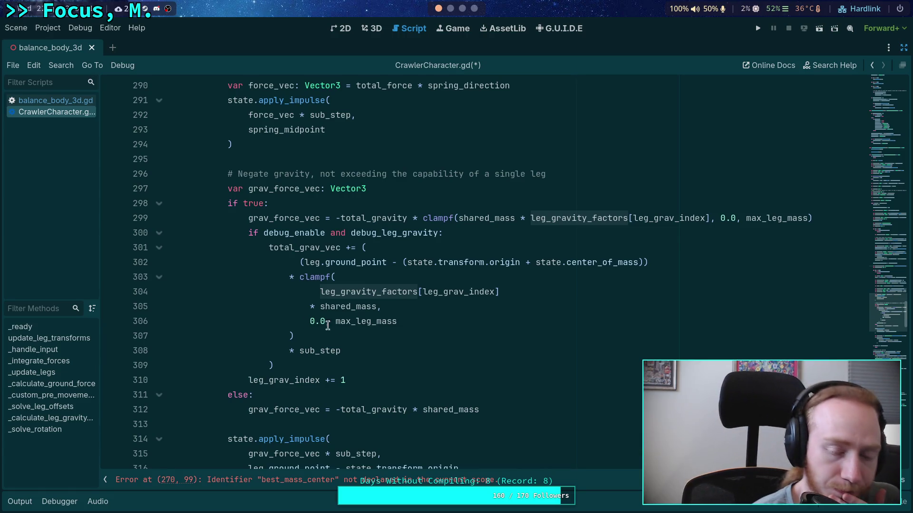
pyautogui.click(426, 362)
pyautogui.scroll(-3, 470, 355)
pyautogui.scroll(-2, 470, 355)
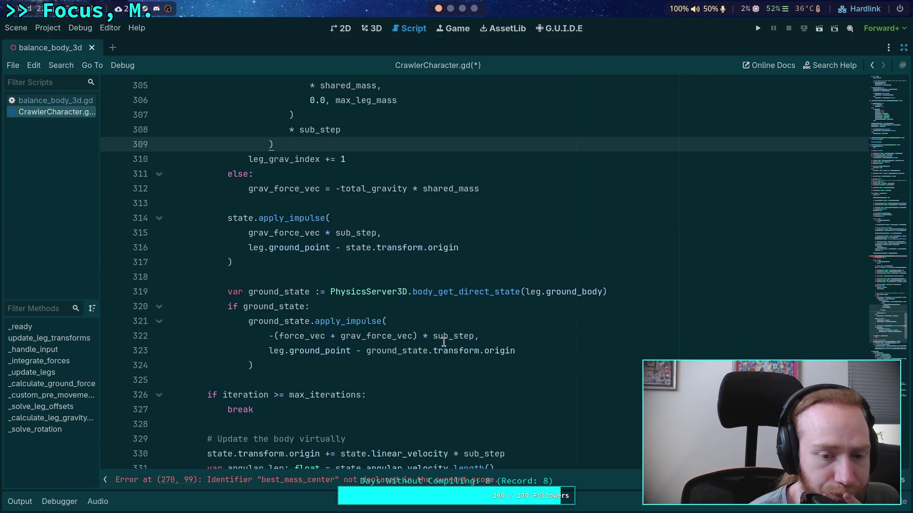
pyautogui.doubleClick(280, 232)
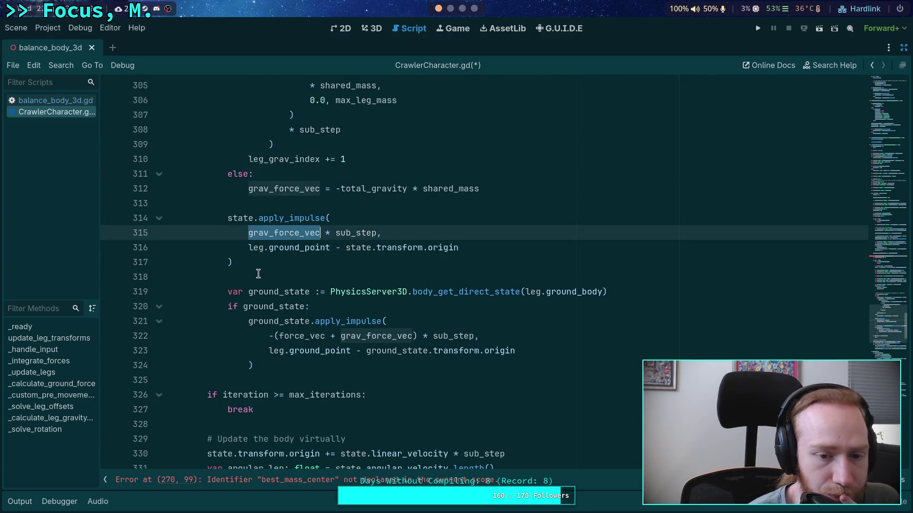
pyautogui.scroll(2, 313, 350)
pyautogui.scroll(8, 314, 350)
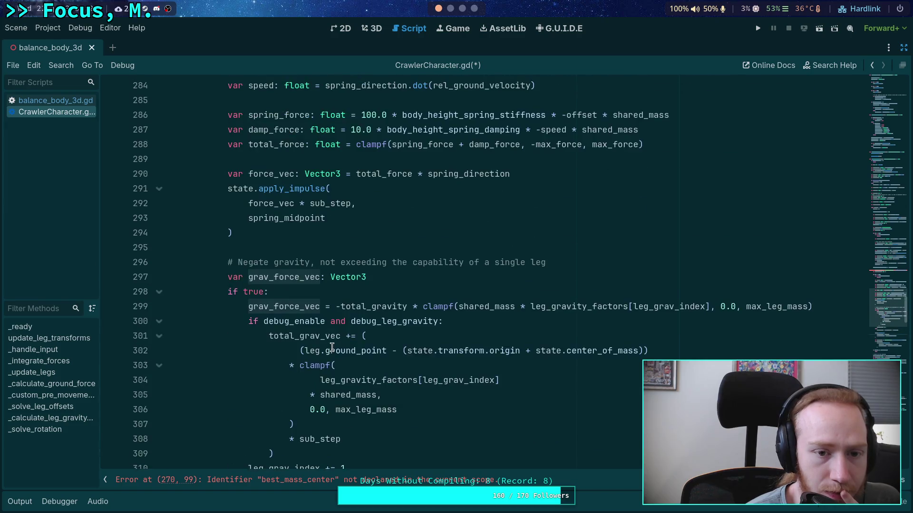
pyautogui.scroll(-2, 285, 240)
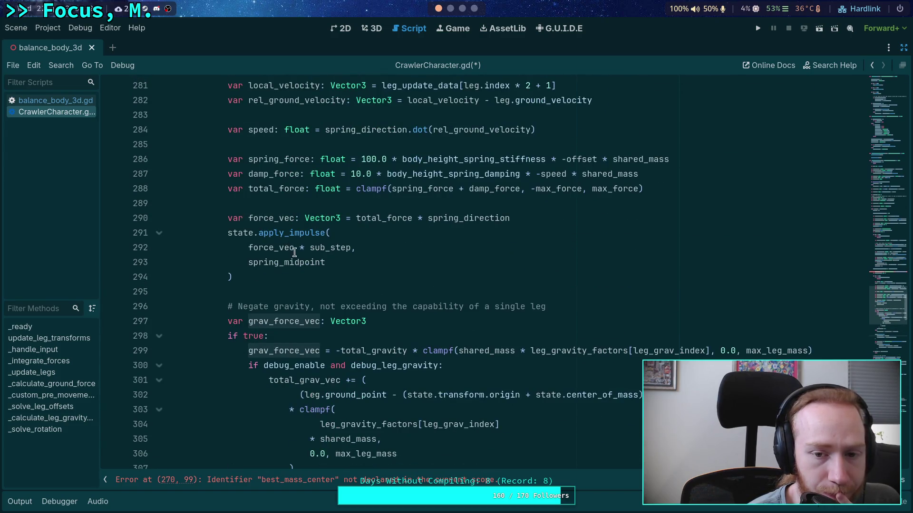
pyautogui.scroll(-3, 267, 261)
pyautogui.scroll(-1, 264, 270)
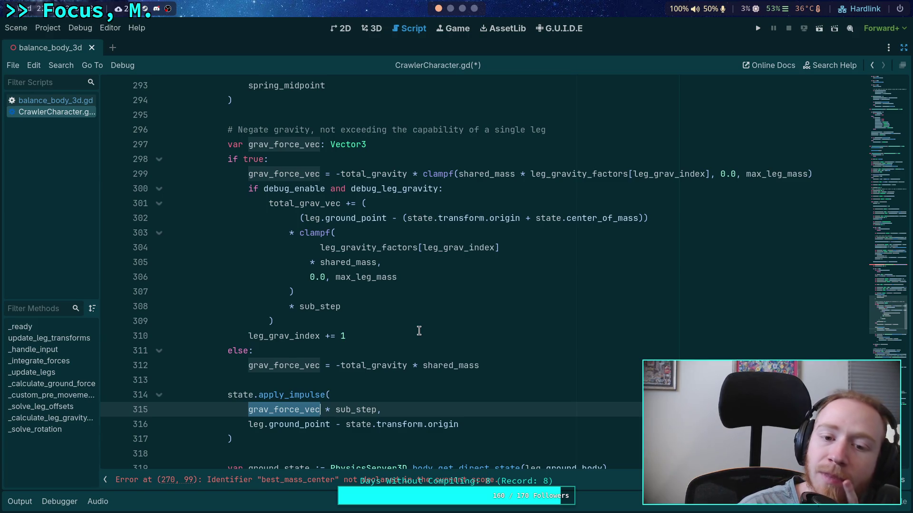
pyautogui.scroll(-3, 419, 331)
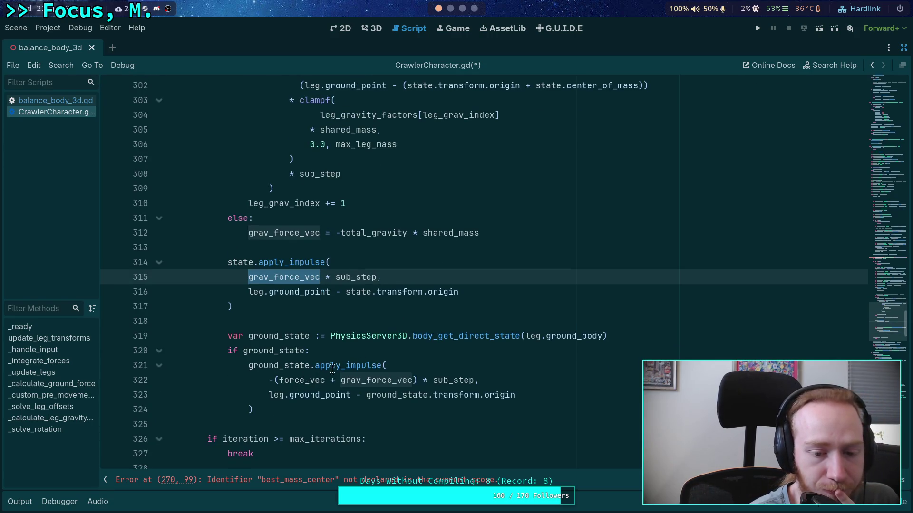
pyautogui.scroll(-2, 335, 367)
pyautogui.scroll(1, 239, 303)
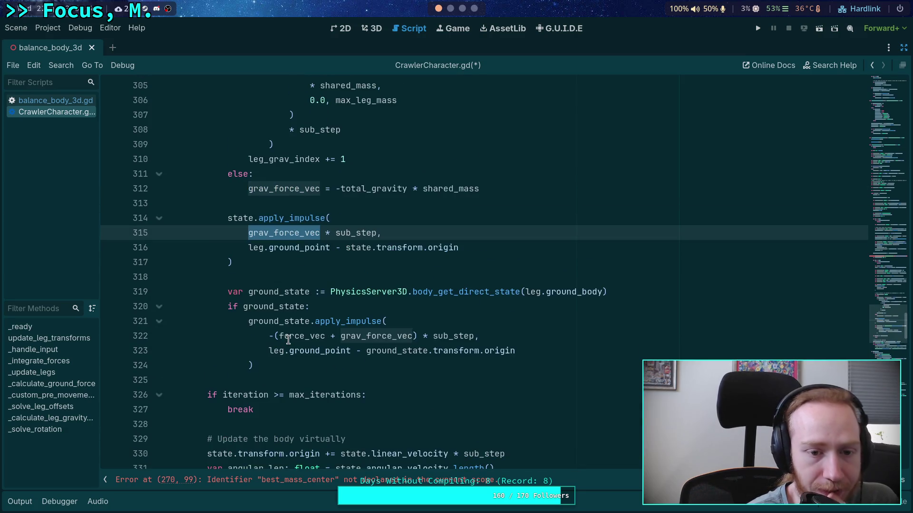
pyautogui.click(228, 278)
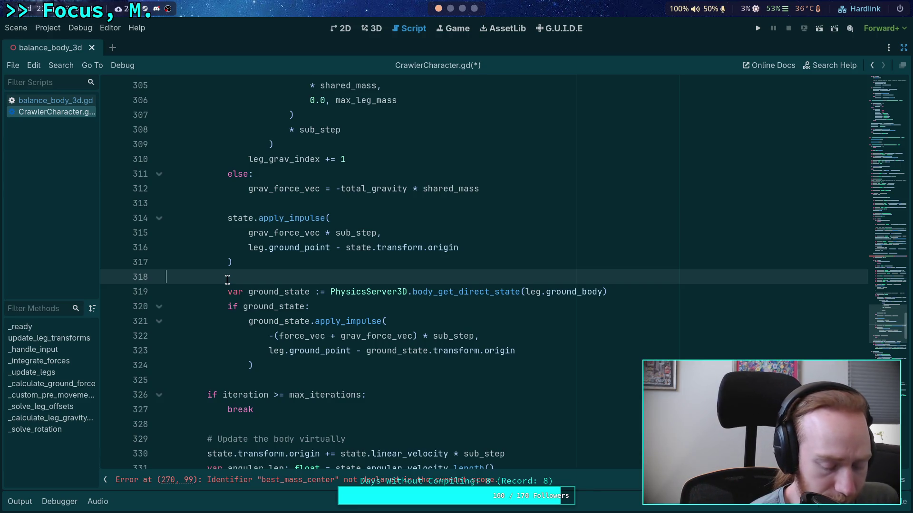
pyautogui.scroll(18, 261, 273)
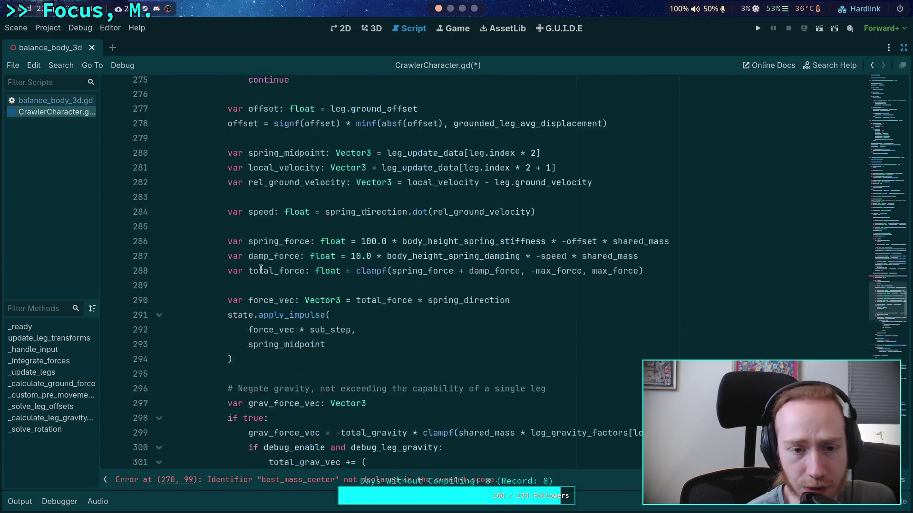
pyautogui.scroll(12, 263, 272)
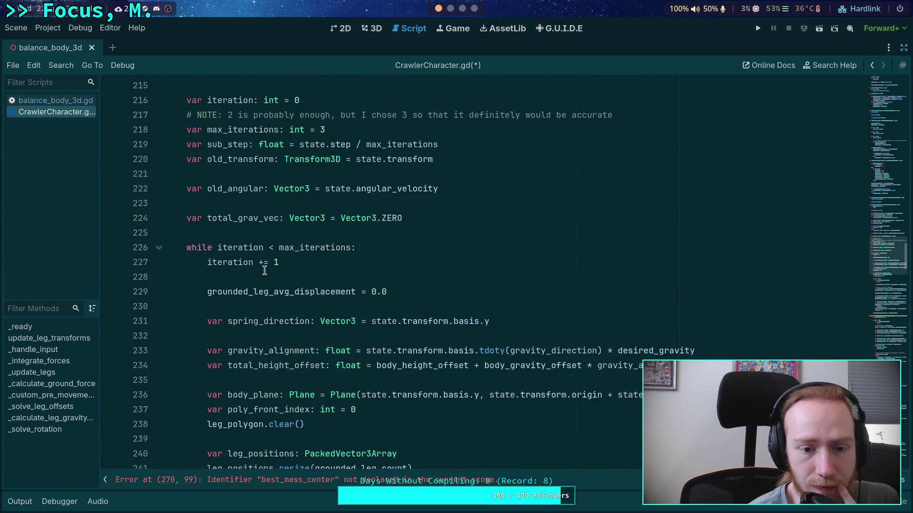
pyautogui.doubleClick(304, 248)
pyautogui.scroll(2, 304, 257)
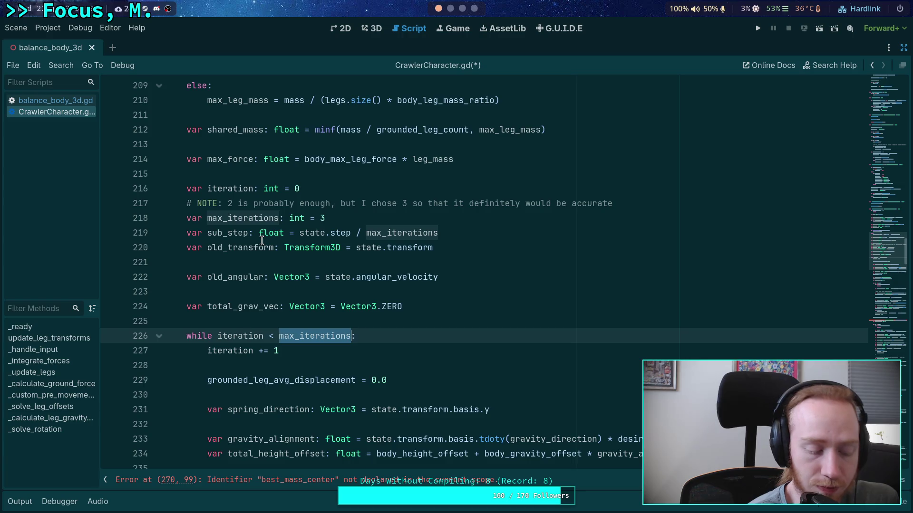
pyautogui.click(51, 101)
pyautogui.scroll(2, 383, 246)
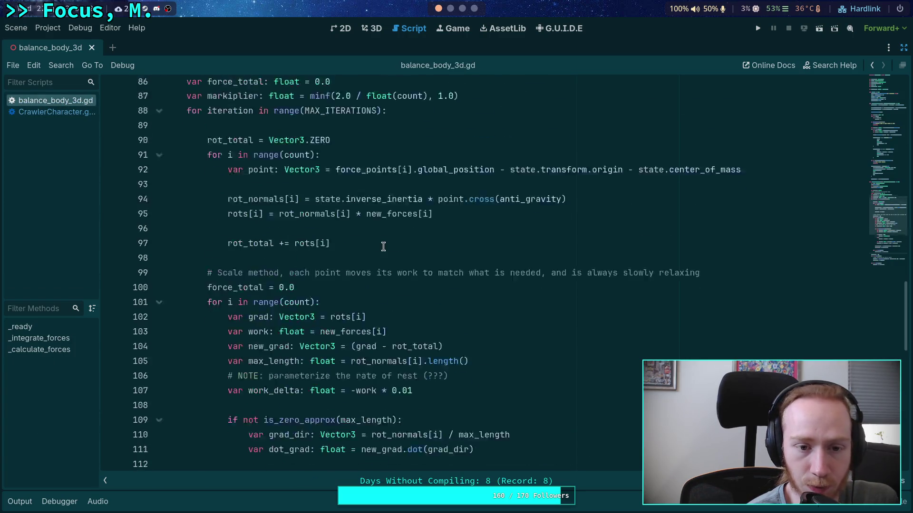
pyautogui.scroll(4, 383, 246)
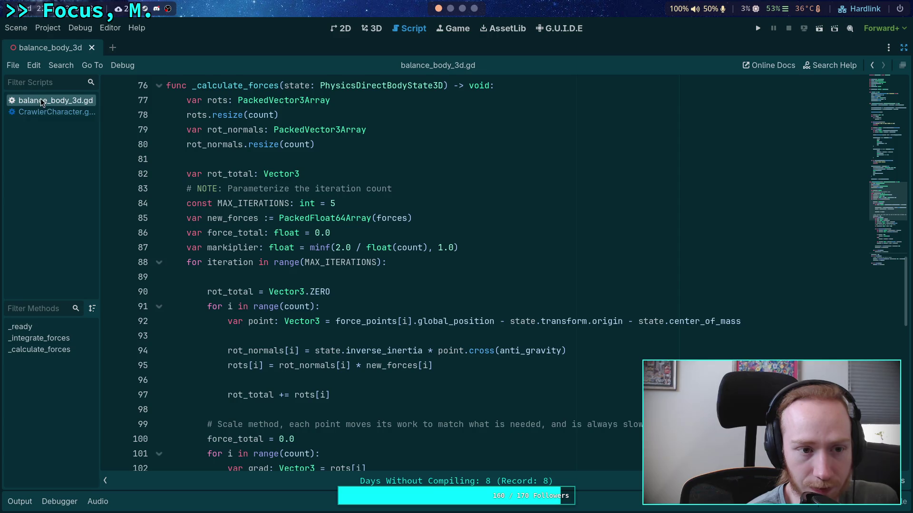
pyautogui.click(48, 112)
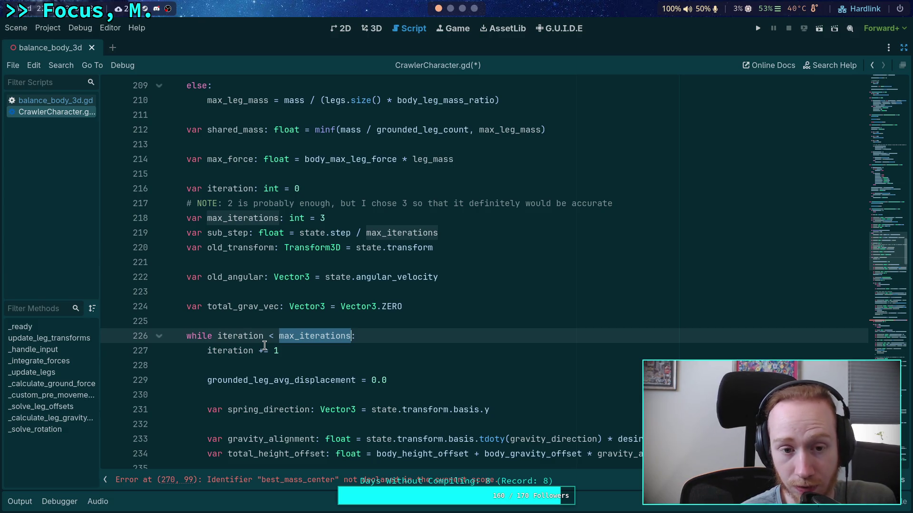
pyautogui.scroll(-10, 264, 346)
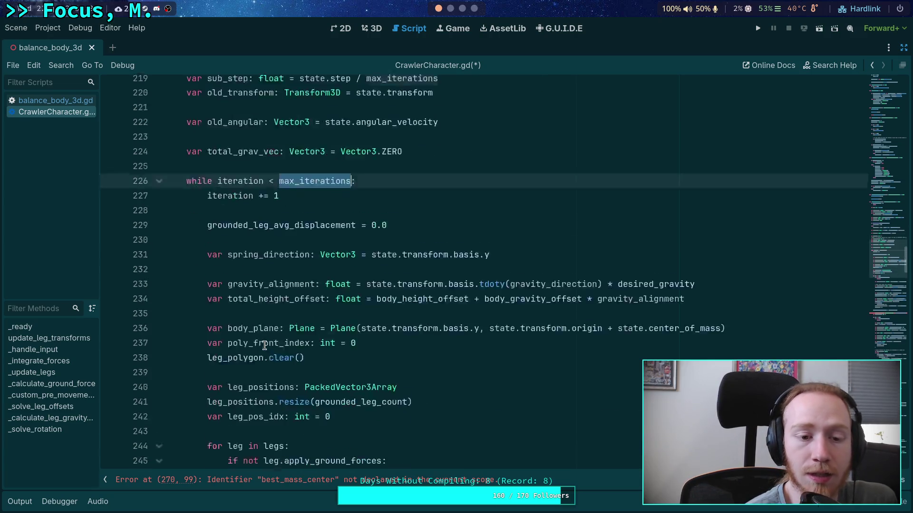
pyautogui.scroll(-18, 322, 337)
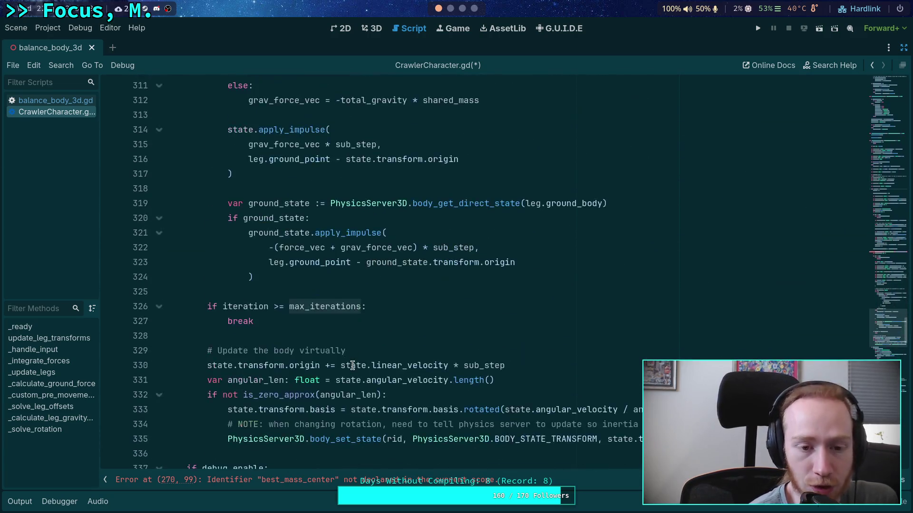
pyautogui.scroll(-4, 353, 365)
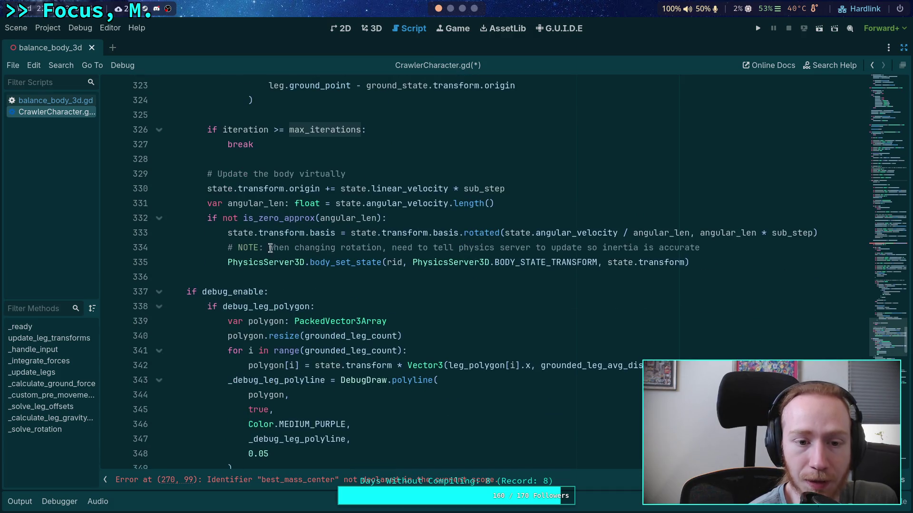
pyautogui.scroll(-5, 263, 322)
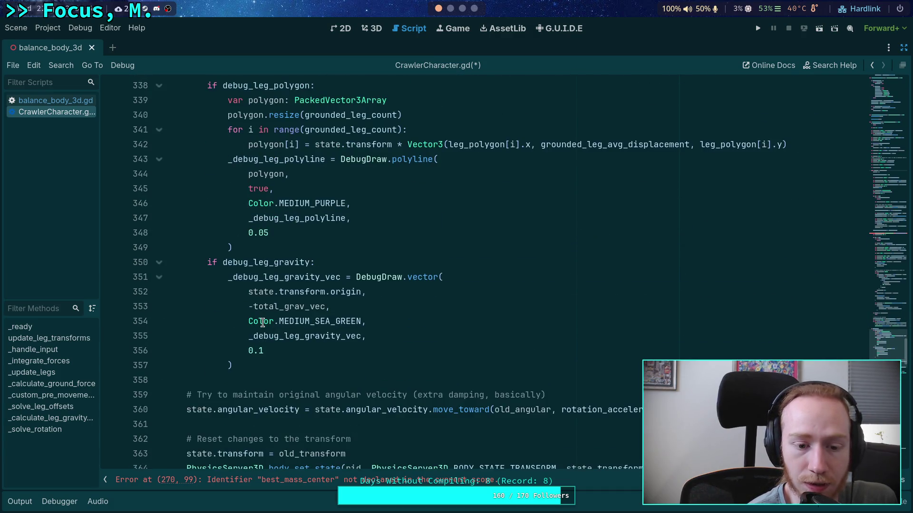
pyautogui.click(294, 276)
pyautogui.doubleClick(566, 276)
pyautogui.click(449, 286)
pyautogui.moveTo(806, 277)
pyautogui.mouseDown()
pyautogui.moveTo(350, 260)
pyautogui.moveTo(267, 293)
pyautogui.moveTo(264, 283)
pyautogui.mouseUp()
pyautogui.click(265, 280)
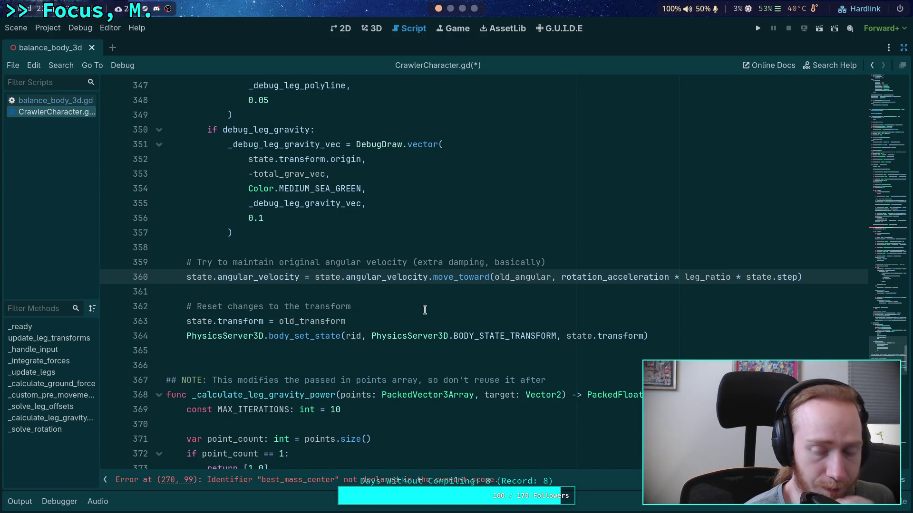
pyautogui.scroll(3, 371, 301)
pyautogui.scroll(16, 396, 352)
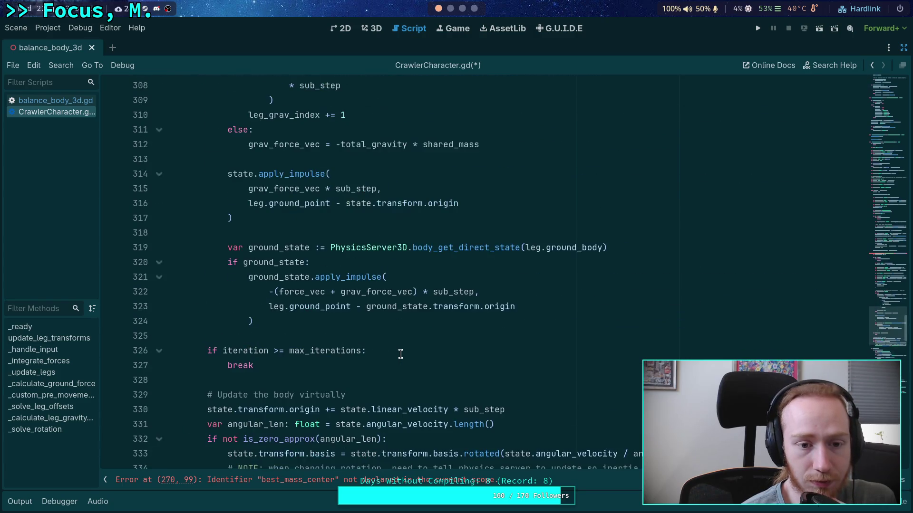
pyautogui.scroll(11, 401, 353)
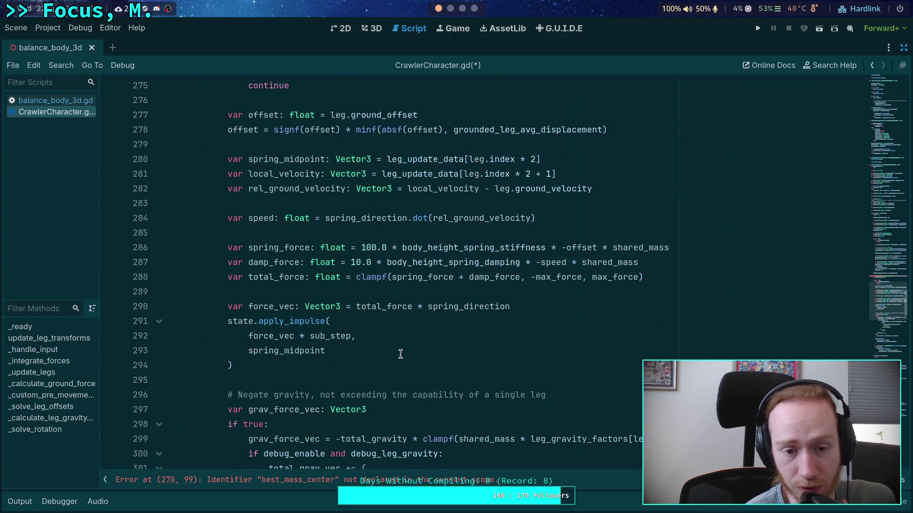
pyautogui.scroll(13, 401, 354)
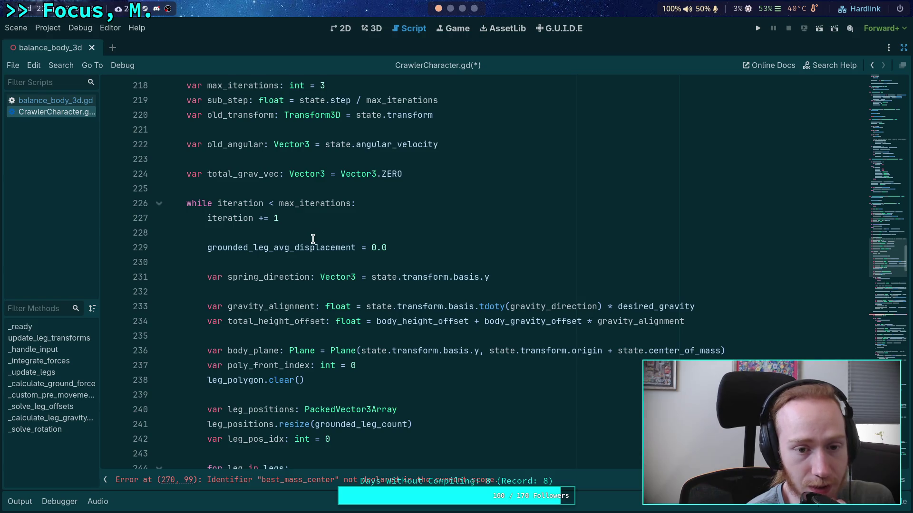
pyautogui.scroll(4, 313, 239)
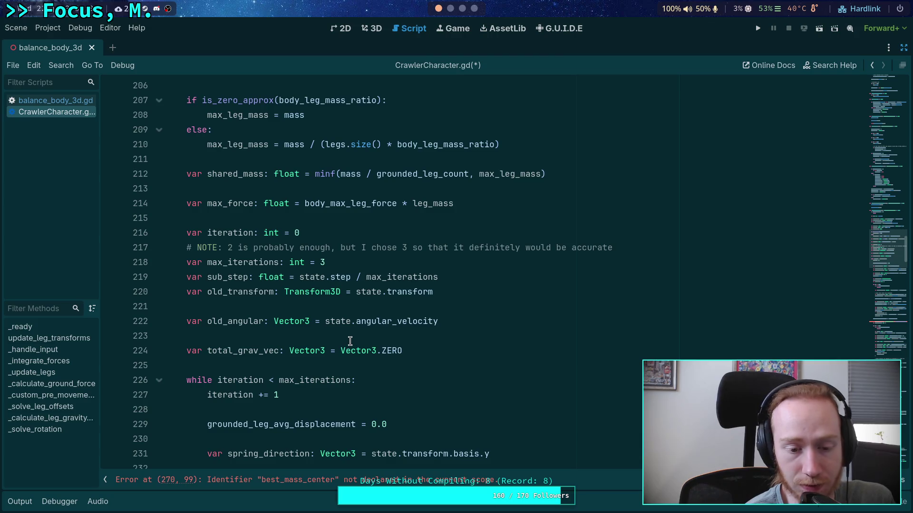
pyautogui.scroll(-7, 350, 341)
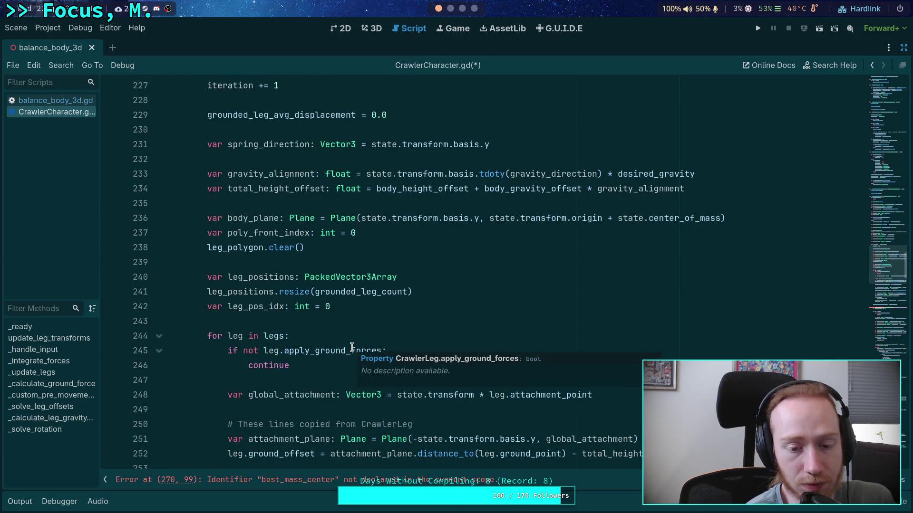
pyautogui.scroll(-3, 352, 348)
pyautogui.scroll(-5, 352, 347)
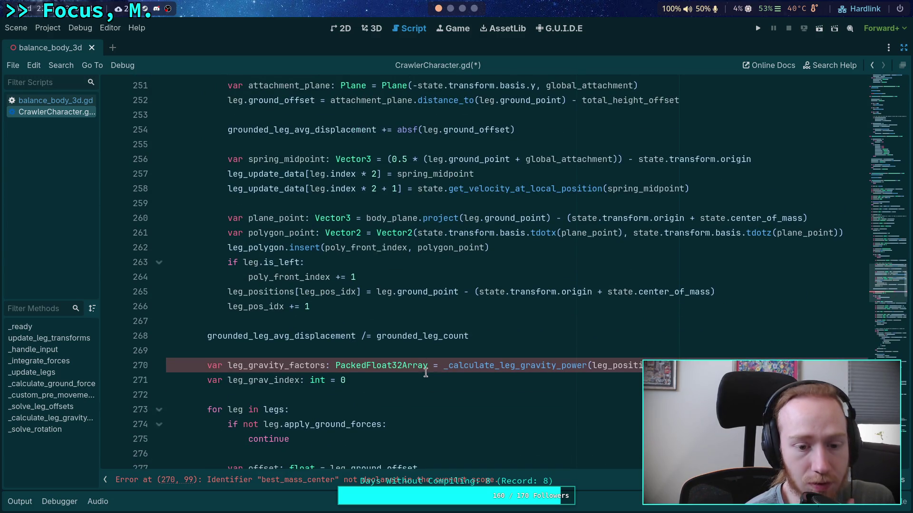
pyautogui.scroll(-2, 430, 371)
pyautogui.doubleClick(250, 289)
pyautogui.scroll(-11, 416, 327)
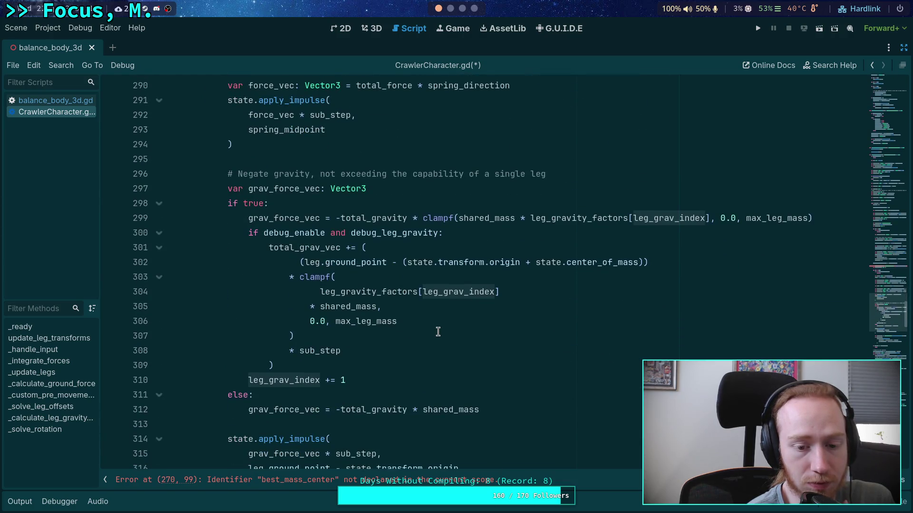
pyautogui.scroll(-2, 438, 331)
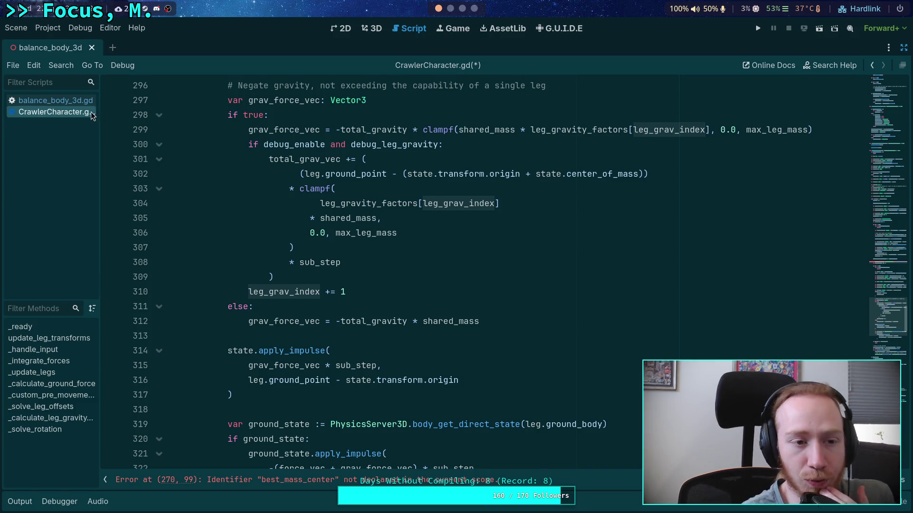
# - Switch to balance_body_3d.gd and highlight every use of work_delta
pyautogui.click(67, 100)
pyautogui.scroll(-6, 304, 271)
pyautogui.doubleClick(295, 277)
pyautogui.scroll(-2, 423, 281)
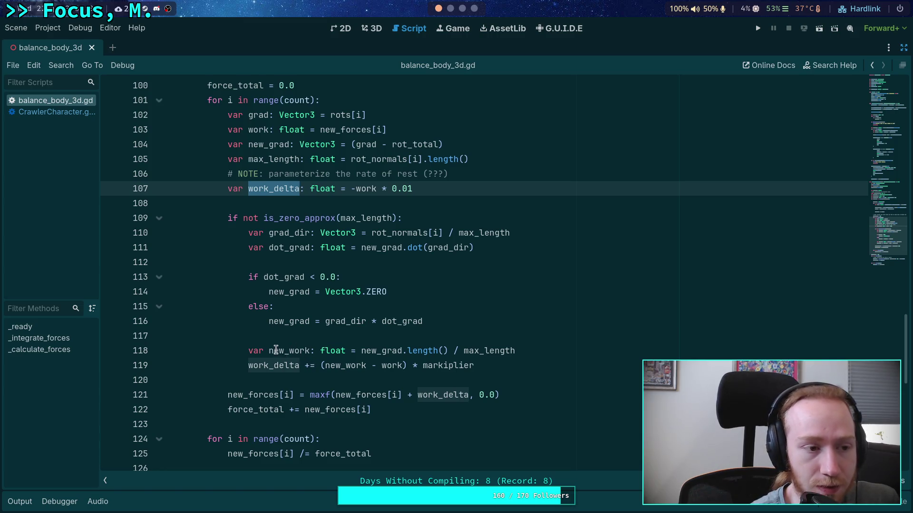
# - Highlight the uses of work and select new_forces inside the maxf call
pyautogui.click(286, 205)
pyautogui.click(284, 191)
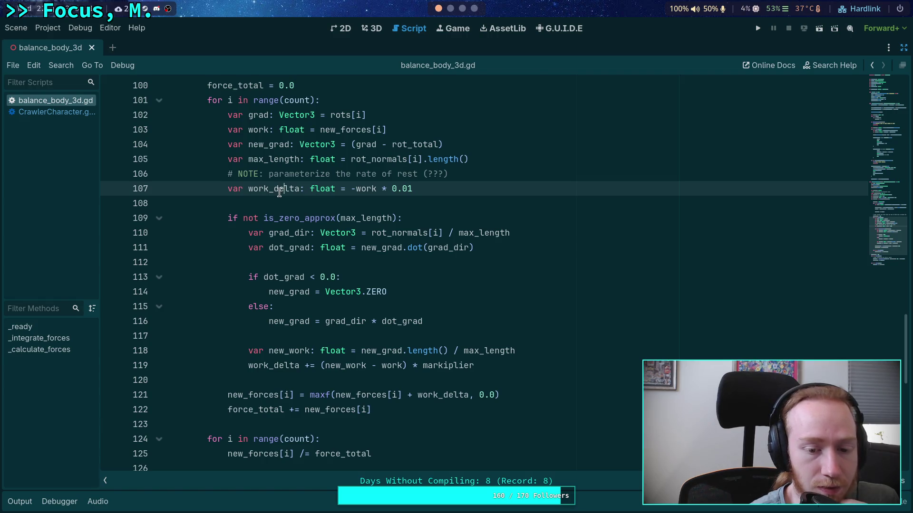
pyautogui.click(385, 368)
pyautogui.doubleClick(386, 366)
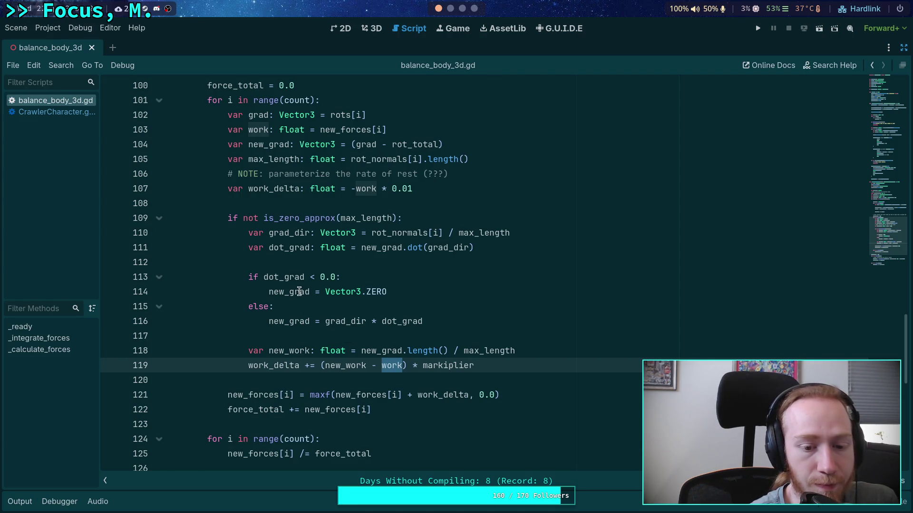
pyautogui.doubleClick(344, 396)
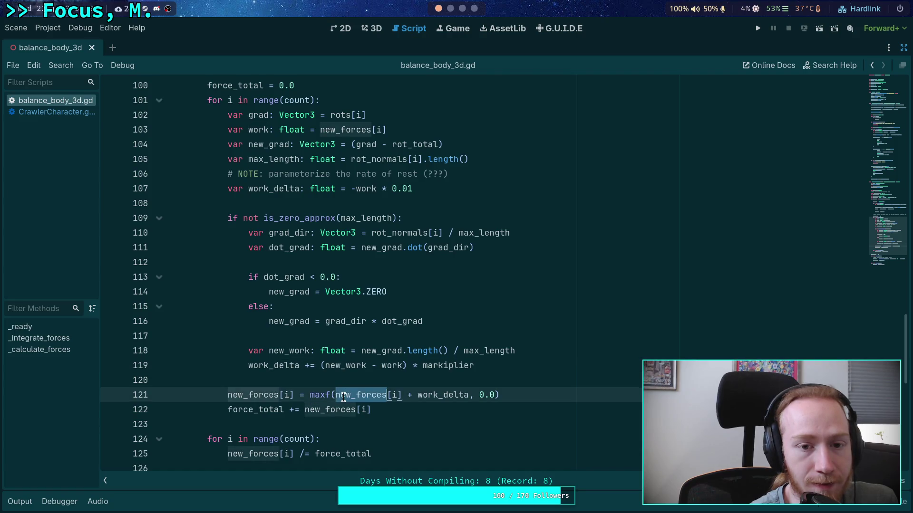
# - Replace new_forces[i] with work inside the maxf call
pyautogui.moveTo(336, 395); pyautogui.dragTo(402, 399)
pyautogui.write('work')
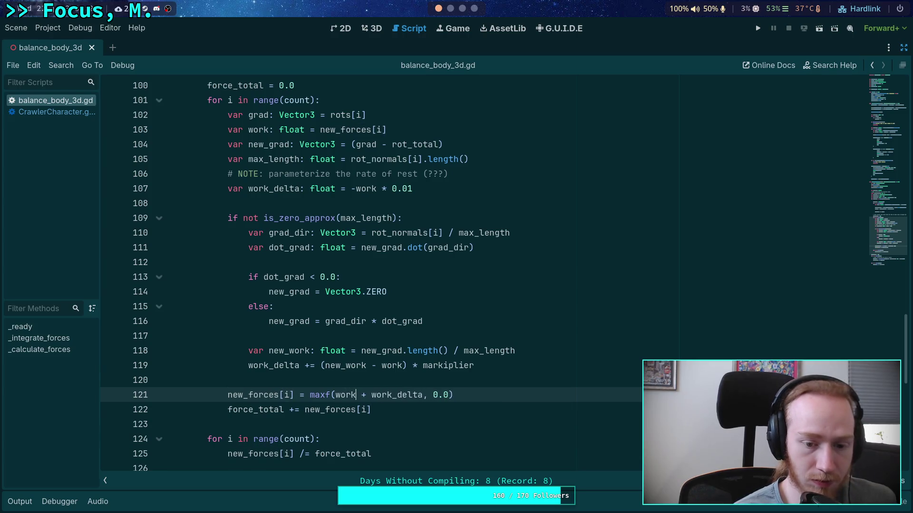
pyautogui.click(451, 188)
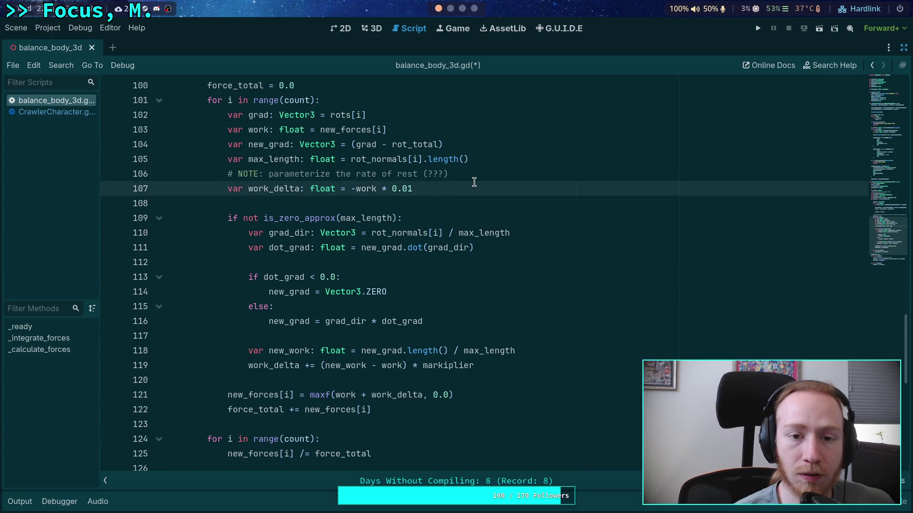
pyautogui.click(258, 130)
pyautogui.doubleClick(258, 129)
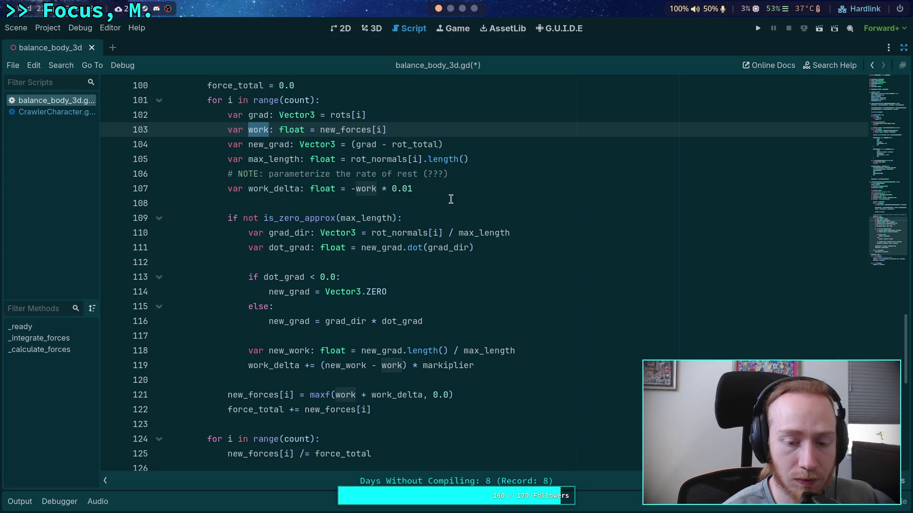
# - Add 'work -= work * 0.01' on a new line below the NOTE comment
pyautogui.click(481, 162)
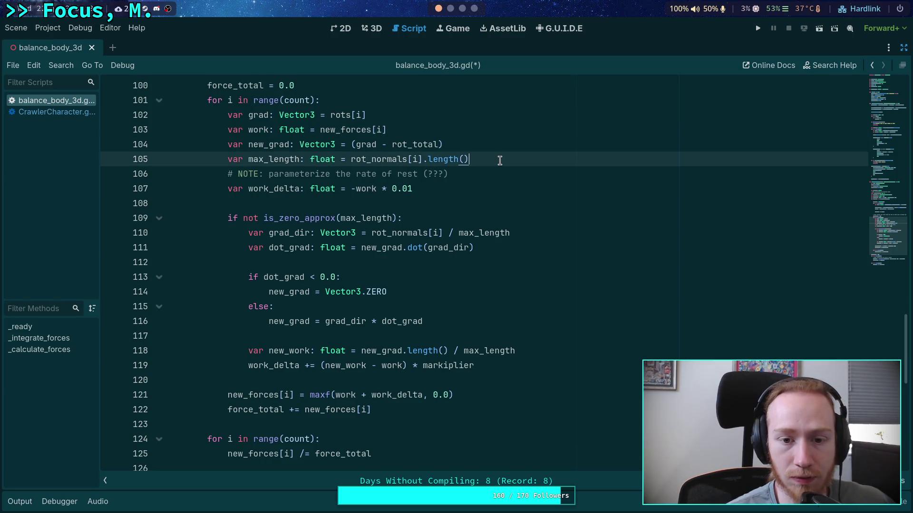
pyautogui.press('Return')
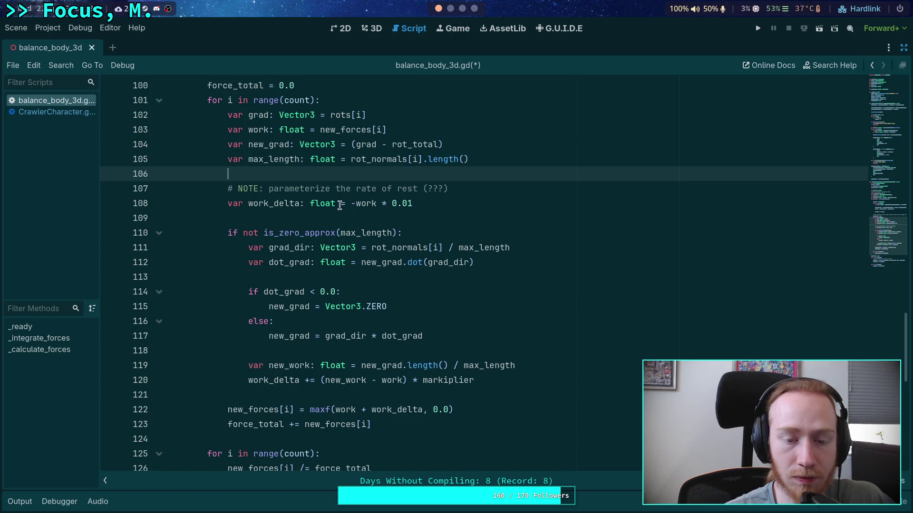
pyautogui.click(474, 190)
pyautogui.press('Return')
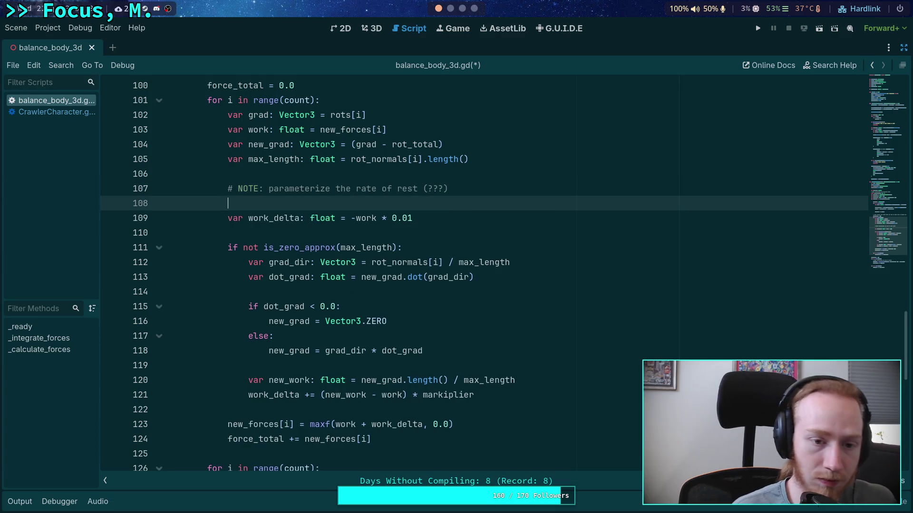
pyautogui.write('work ')
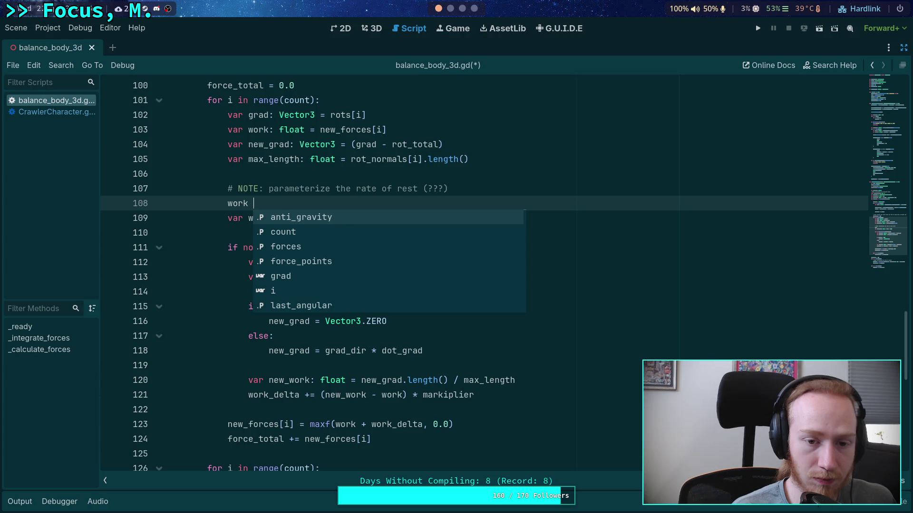
pyautogui.write('-= ')
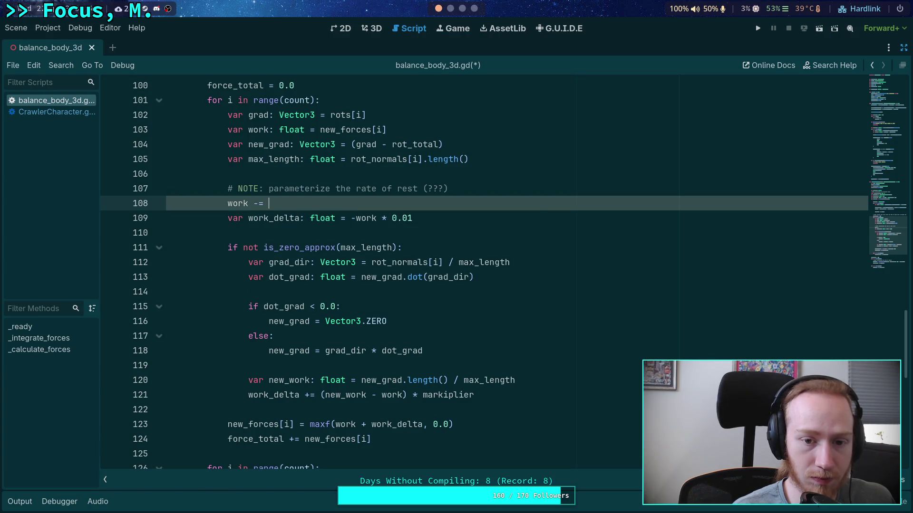
pyautogui.write('work * 0.01')
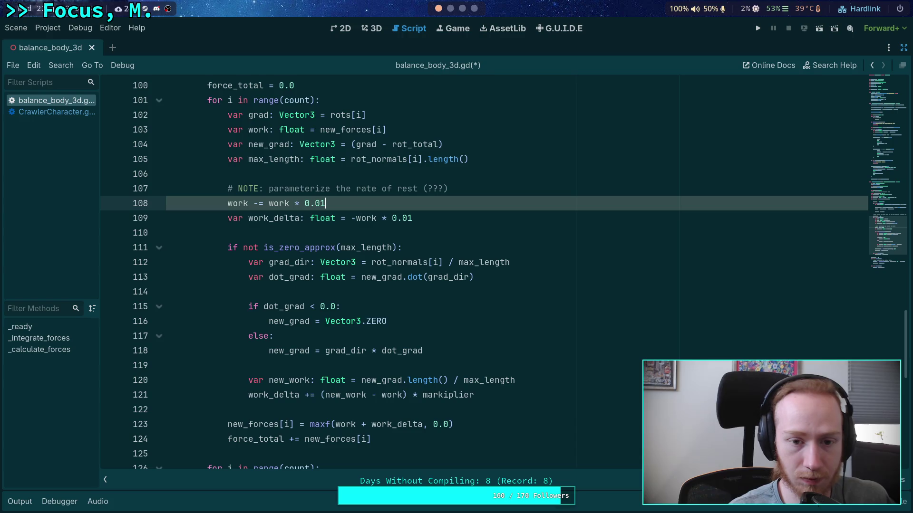
# - Set work_delta's initial value to 0.0 and move its declaration down a line
pyautogui.click(354, 218)
pyautogui.hotkey('shift', 'End')
pyautogui.write('0')
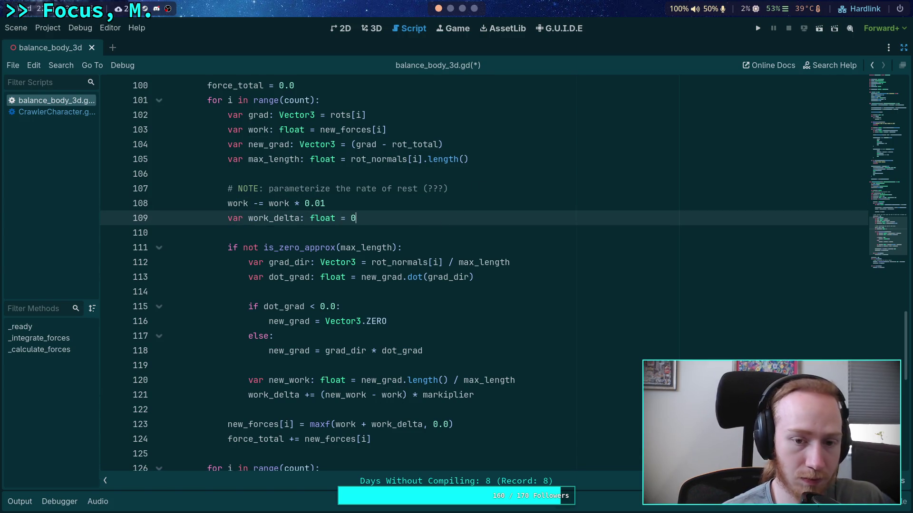
pyautogui.write('.0')
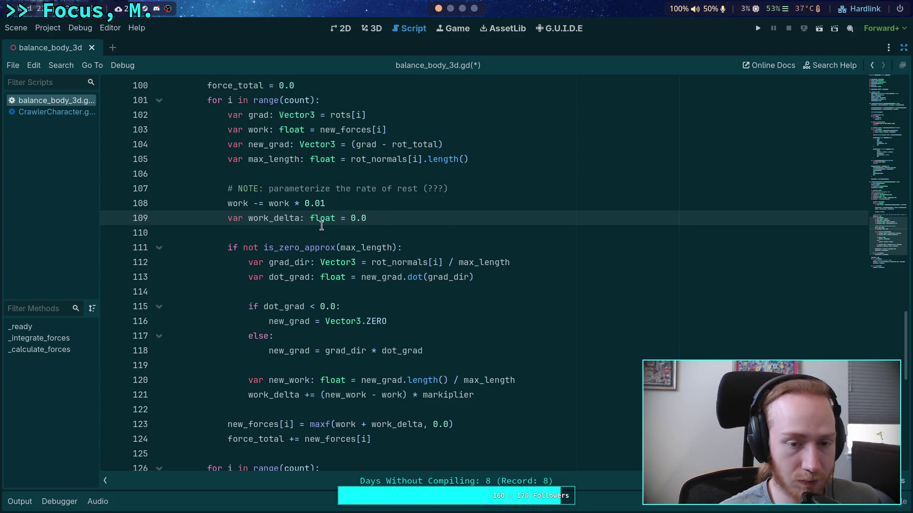
pyautogui.hotkey('alt', 'Down')
pyautogui.doubleClick(290, 233)
pyautogui.scroll(-1, 288, 281)
pyautogui.scroll(1, 287, 285)
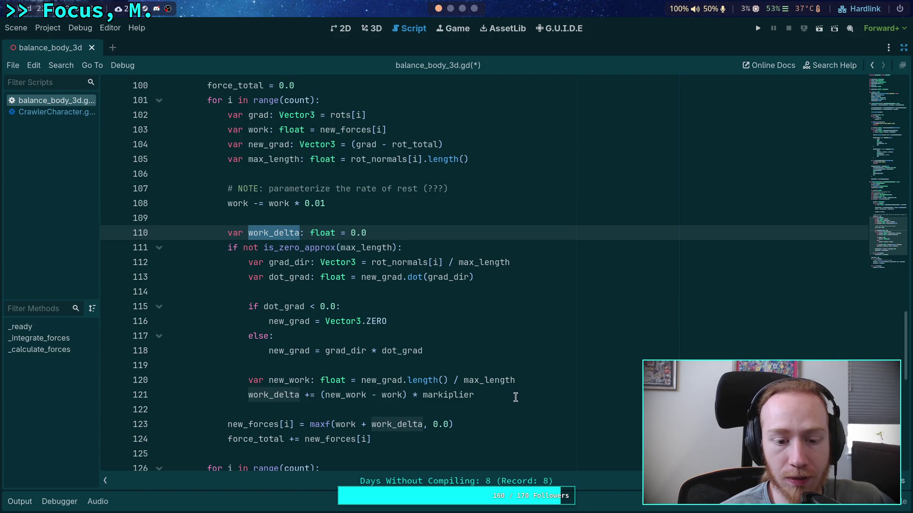
# - Add an else branch after the work_delta update assigning new_forces[i] = work
pyautogui.click(538, 400)
pyautogui.press('Return')
pyautogui.press('BackSpace')
pyautogui.write('else:')
pyautogui.press('Return')
pyautogui.write('force')
pyautogui.press('BackSpace')
pyautogui.press('BackSpace')
pyautogui.press('BackSpace')
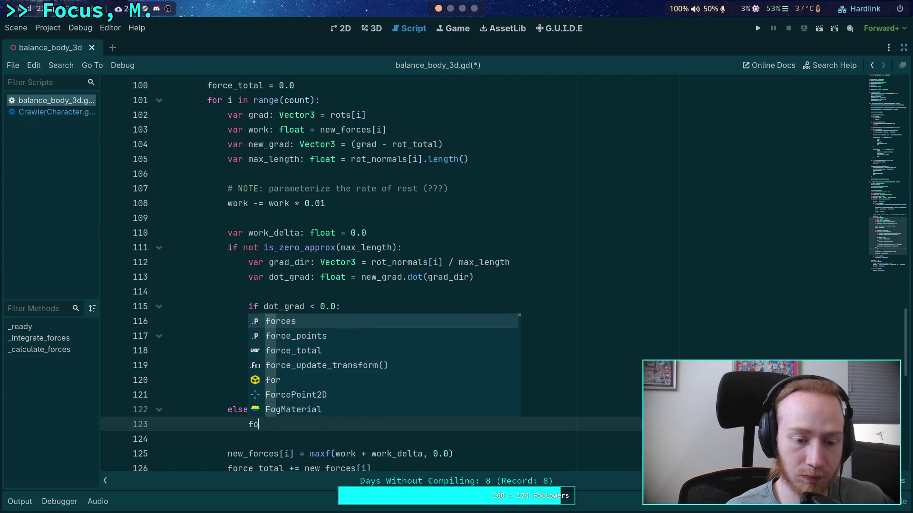
pyautogui.press('BackSpace')
pyautogui.press('BackSpace')
pyautogui.write('new_forces[i] = work')
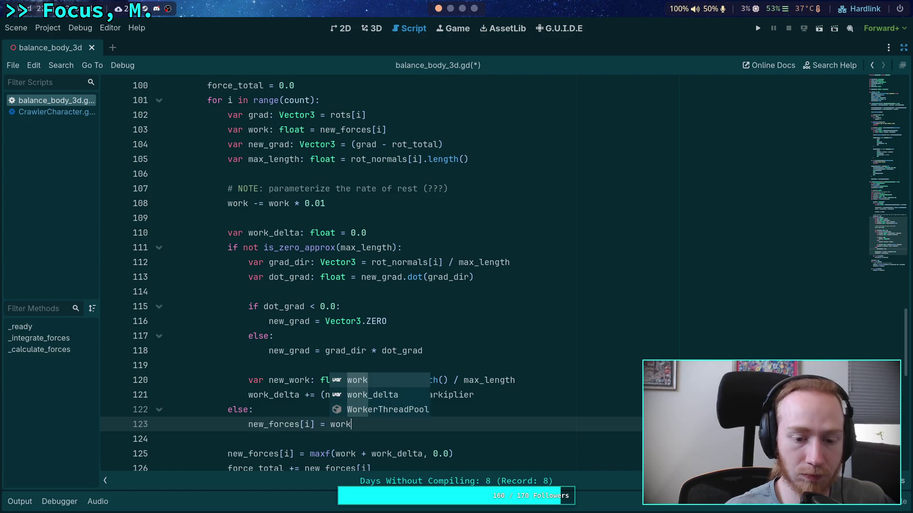
pyautogui.press('Escape')
# - Try and undo a maxf( wrap on line 123, then make line 108 an assignment
pyautogui.hotkey('ctrl', 'shift', 'Left')
pyautogui.scroll(-1, 279, 380)
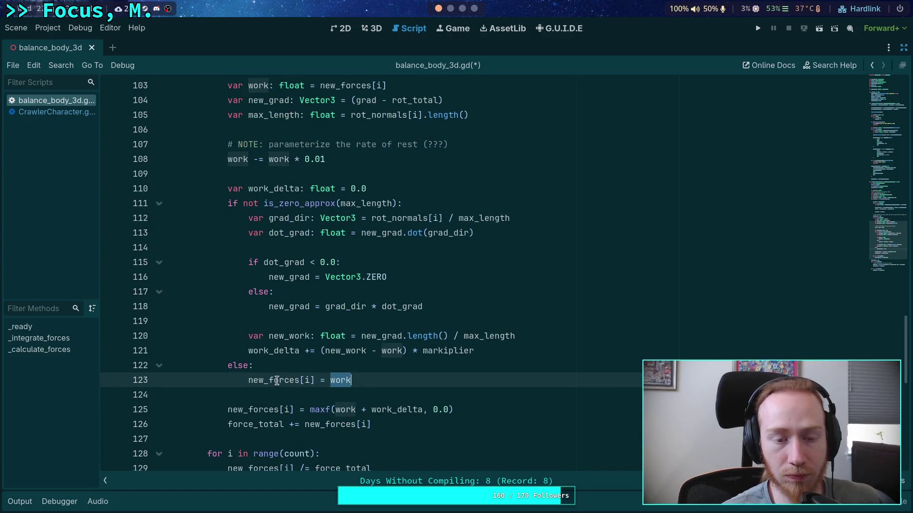
pyautogui.click(331, 380)
pyautogui.write('maxf')
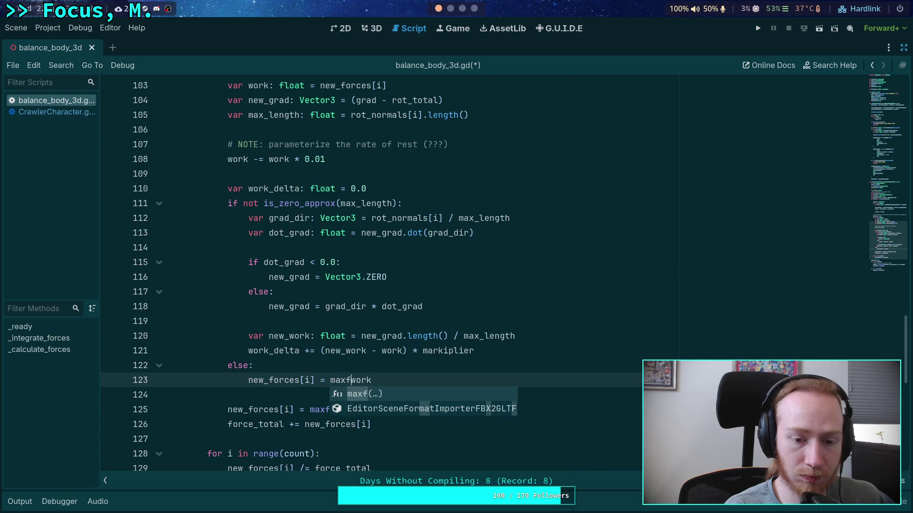
pyautogui.write('(')
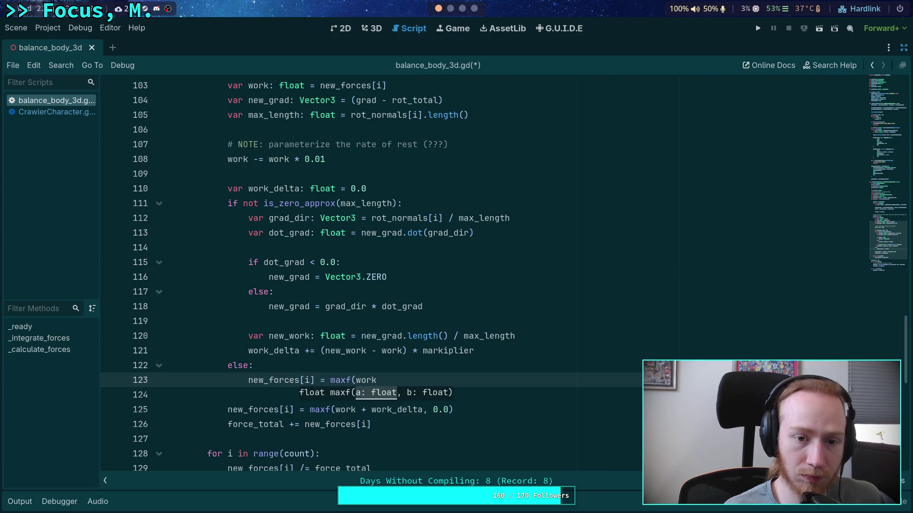
pyautogui.moveTo(355, 380); pyautogui.dragTo(331, 380)
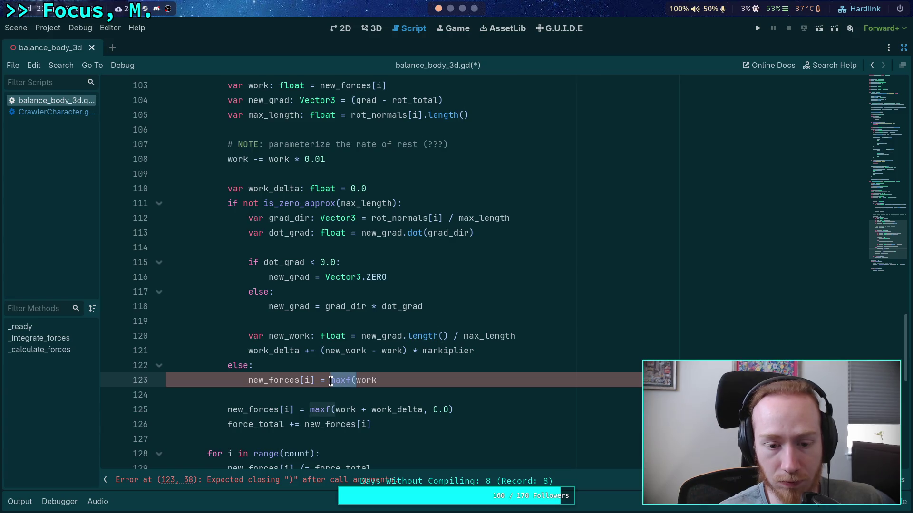
pyautogui.press('BackSpace')
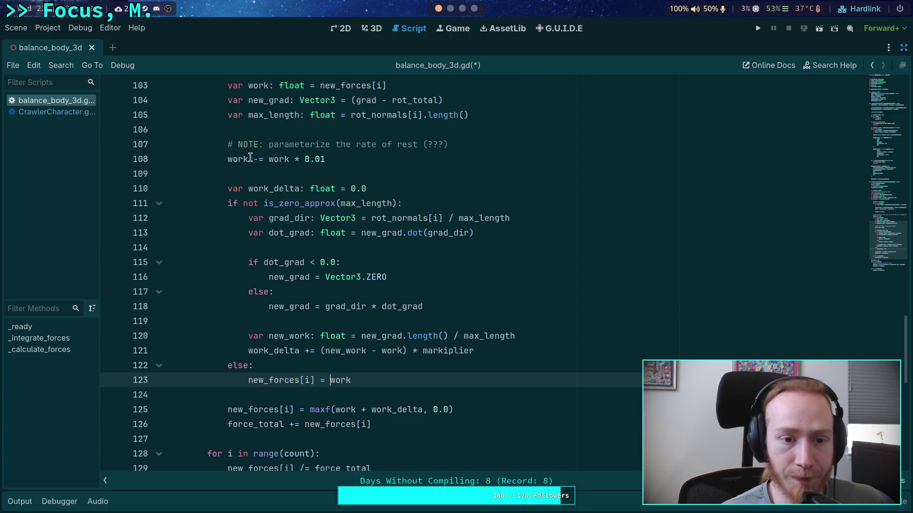
pyautogui.click(251, 159)
pyautogui.press('Delete')
# - Wrap the line 108 decay as maxf(work - (...), 0.0) to clamp it at zero
pyautogui.write('maxf(')
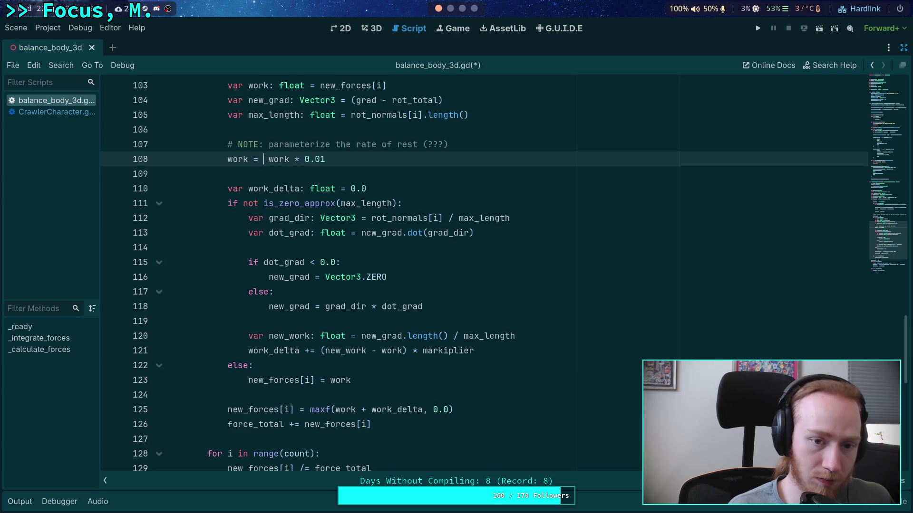
pyautogui.press('Delete')
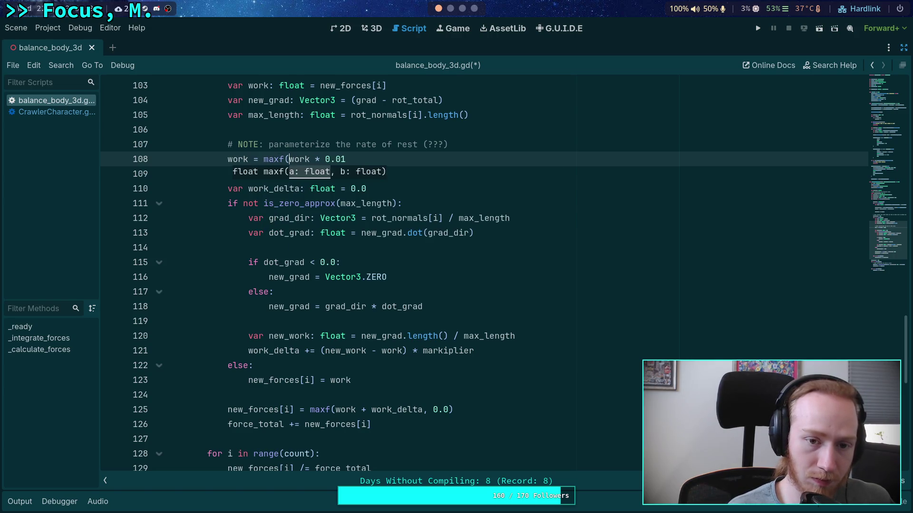
pyautogui.write('work - ')
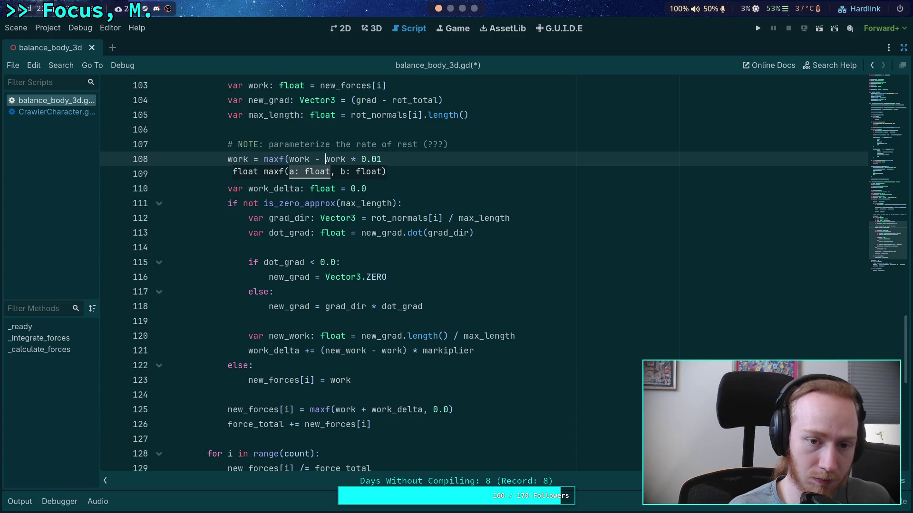
pyautogui.write('(')
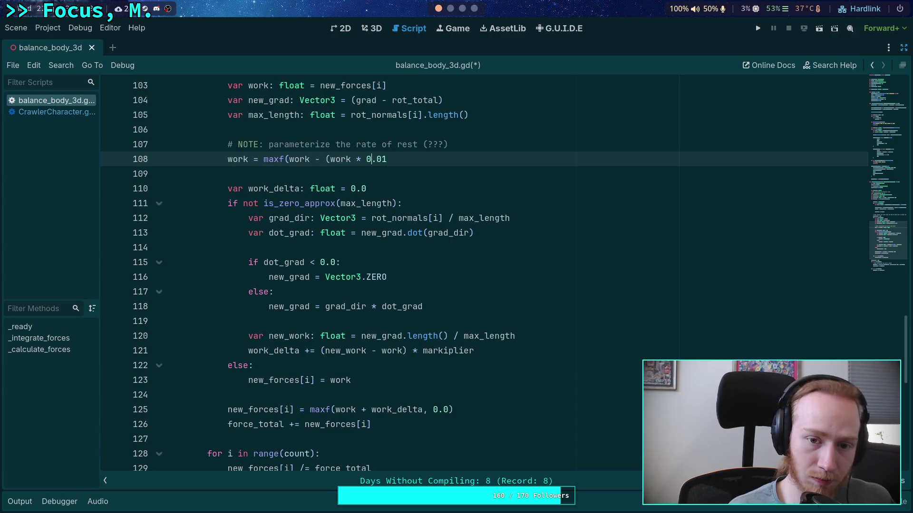
pyautogui.press('End')
pyautogui.write('), 0.')
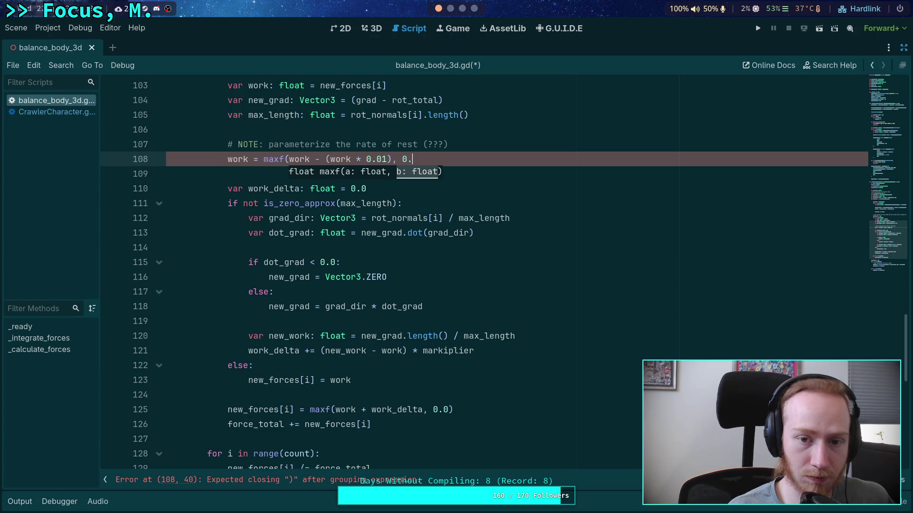
pyautogui.write('0)')
pyautogui.doubleClick(231, 160)
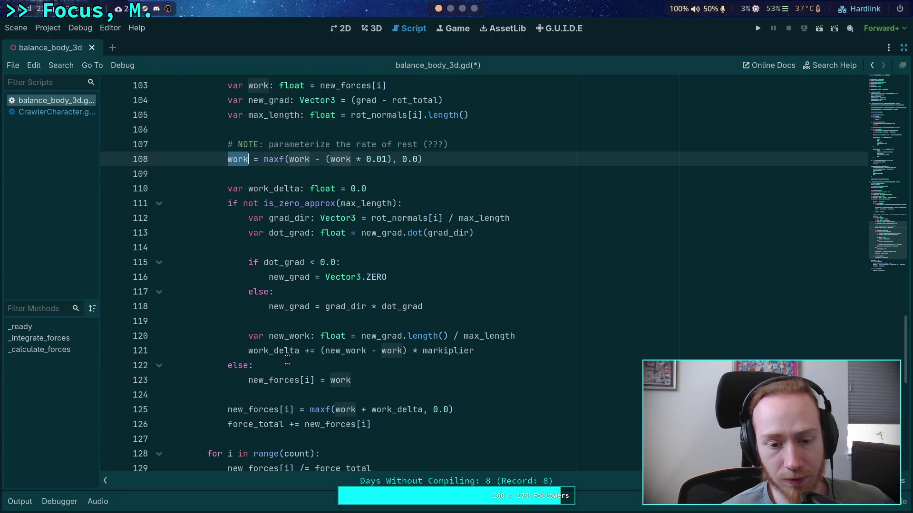
# - Turn the += on line 121 into = and delete the work_delta declaration
pyautogui.click(304, 351)
pyautogui.press('Delete')
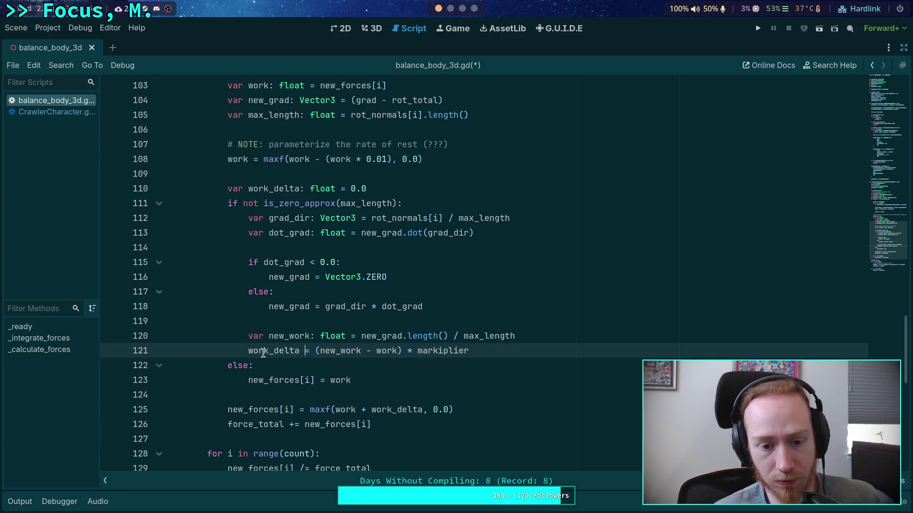
pyautogui.doubleClick(264, 353)
pyautogui.tripleClick(400, 189)
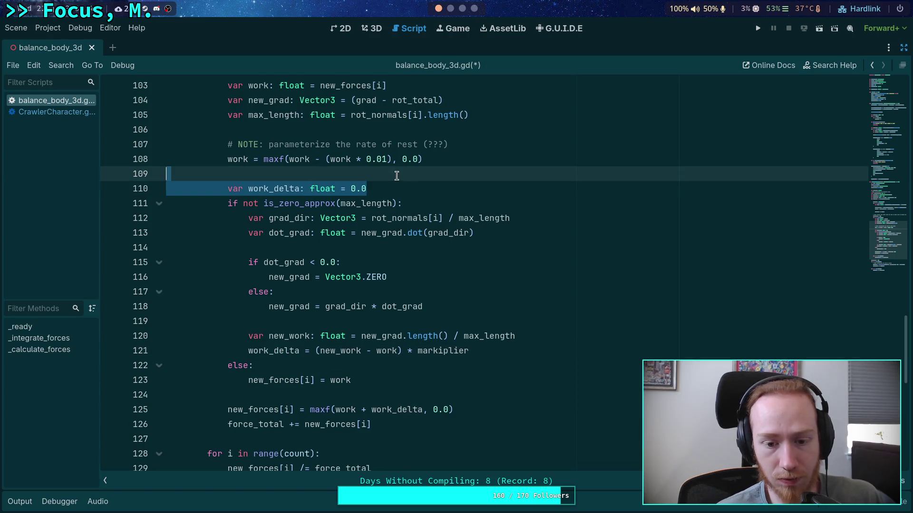
pyautogui.press('Delete')
# - Start a new_forces[i] = work + line and move the markiplier expression into it
pyautogui.click(548, 333)
pyautogui.click(548, 322)
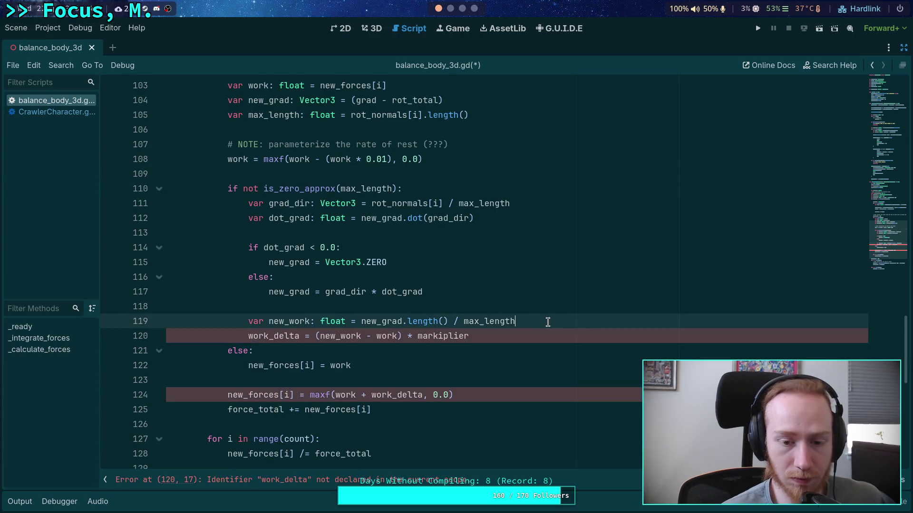
pyautogui.press('Return')
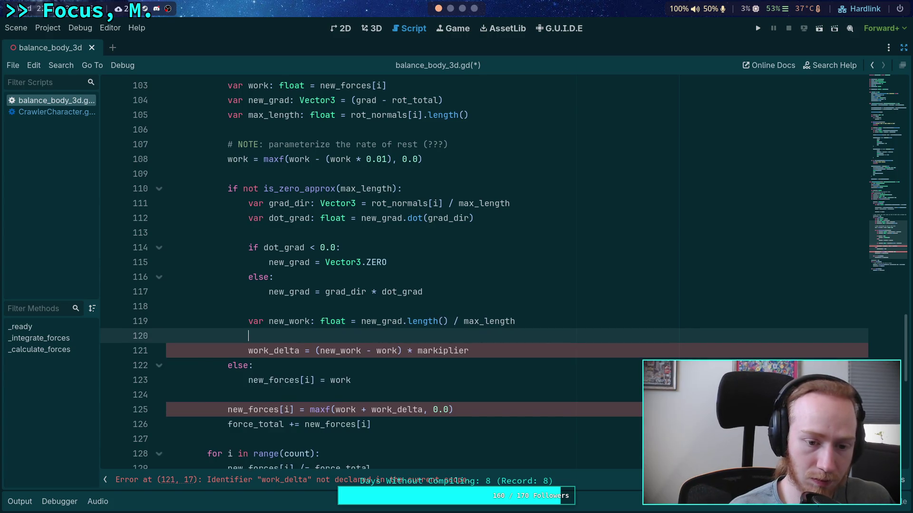
pyautogui.write('new_forces[i] =')
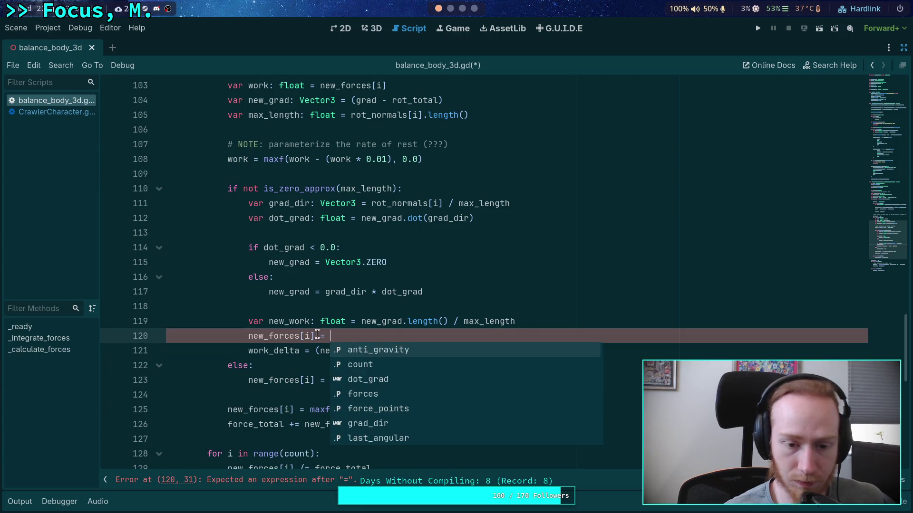
pyautogui.press('Escape')
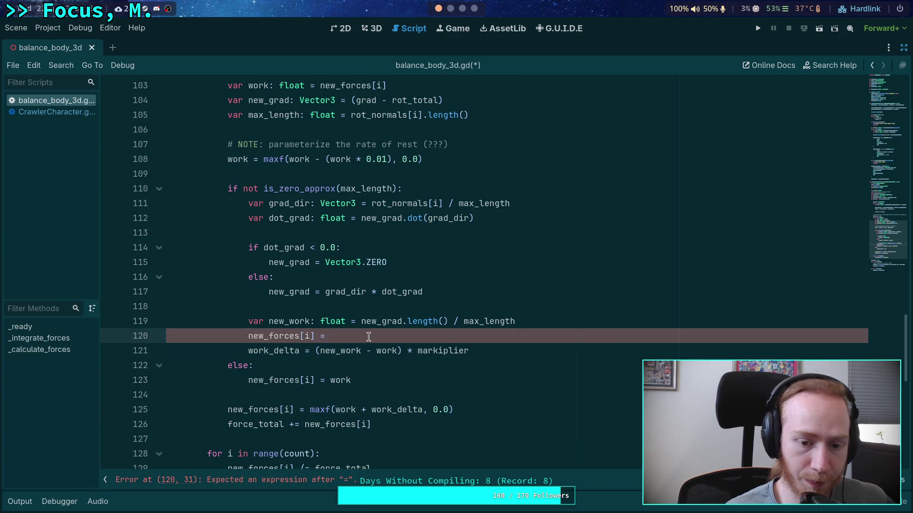
pyautogui.write('work +')
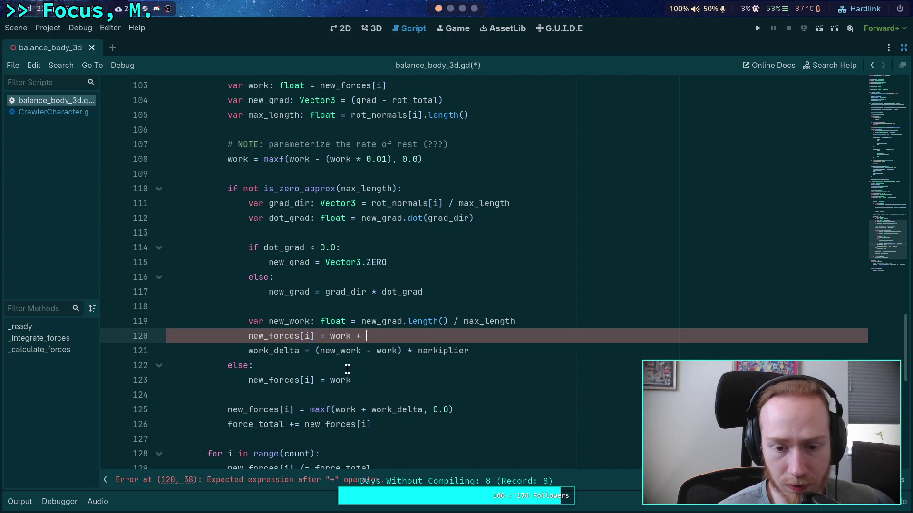
pyautogui.moveTo(315, 353); pyautogui.dragTo(485, 352)
pyautogui.hotkey('ctrl', 'c')
pyautogui.rightClick(400, 353)
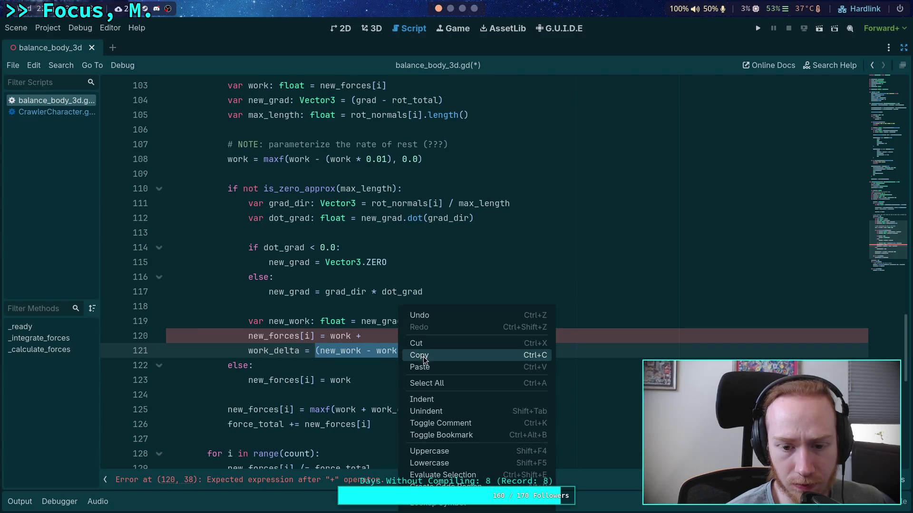
pyautogui.click(418, 343)
pyautogui.click(416, 335)
pyautogui.hotkey('ctrl', 'v')
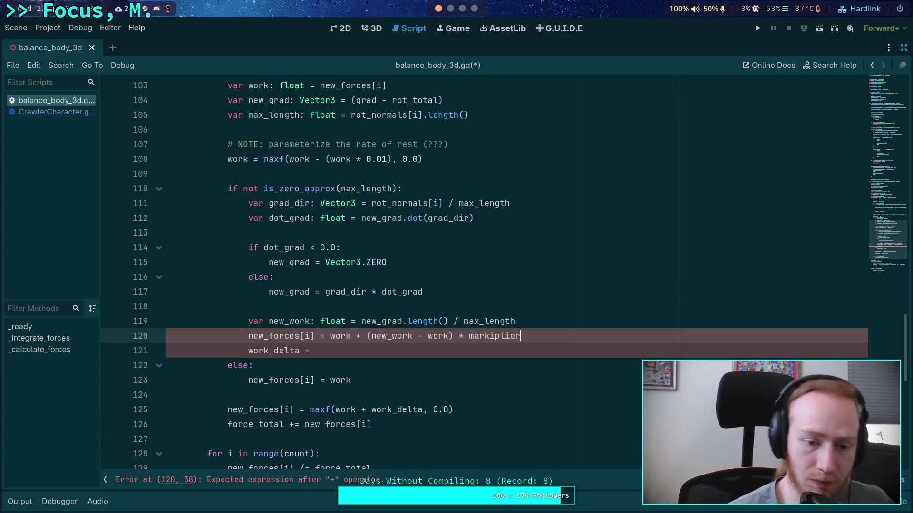
pyautogui.press('BackSpace')
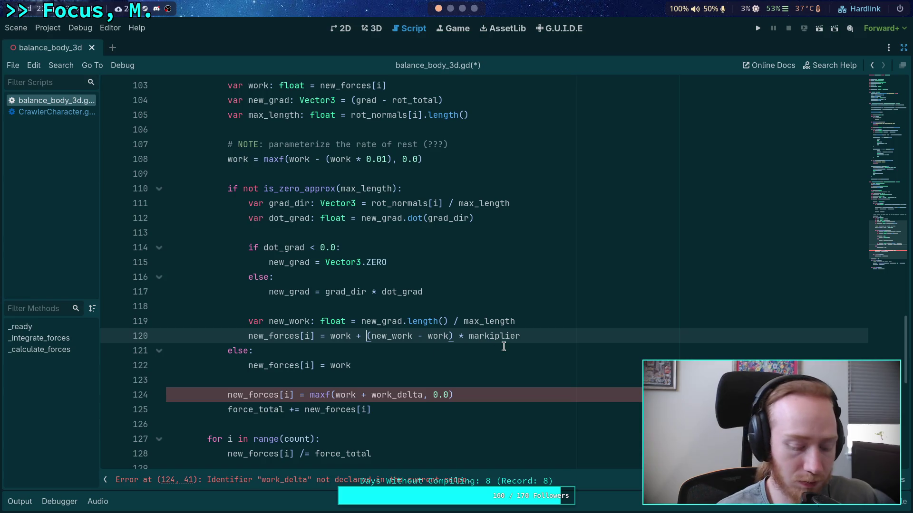
# - Wrap that assignment in maxf(..., 0.0) and delete the old work_delta force line
pyautogui.write('(')
pyautogui.press('Delete')
pyautogui.press('End')
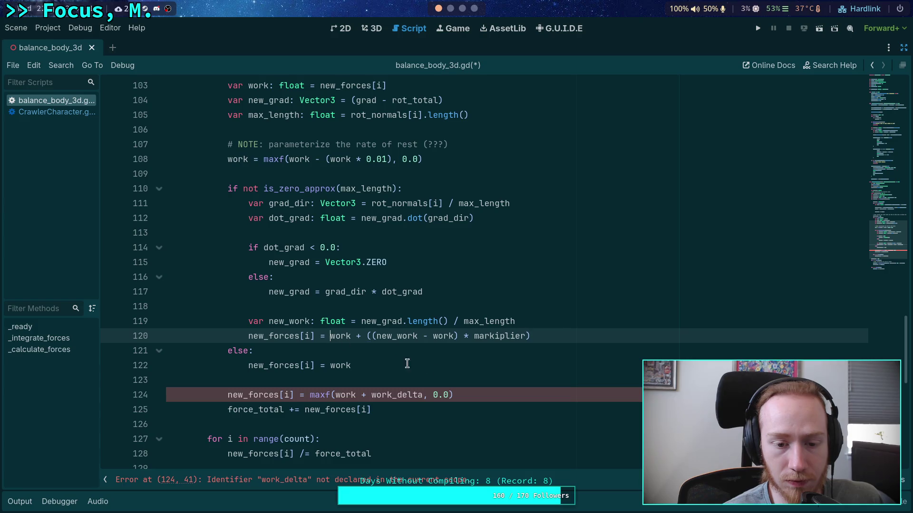
pyautogui.write('maxf(')
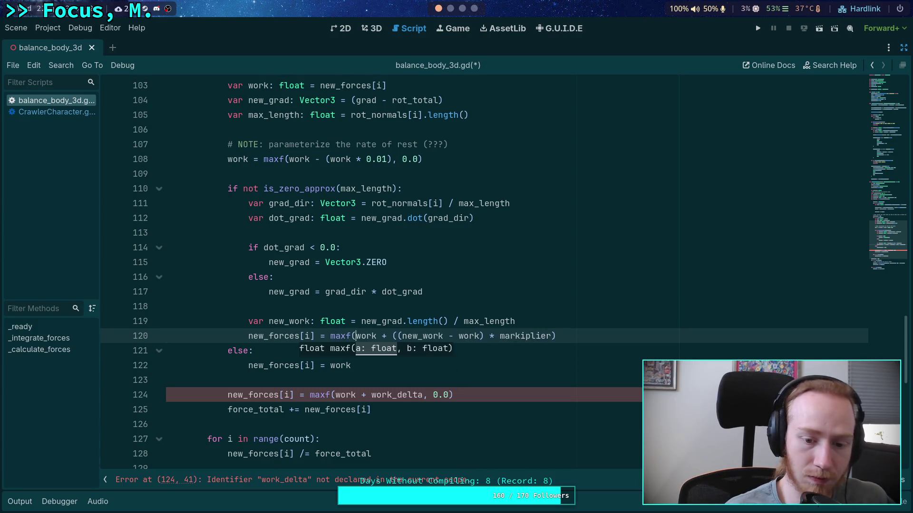
pyautogui.click(587, 336)
pyautogui.write(', ')
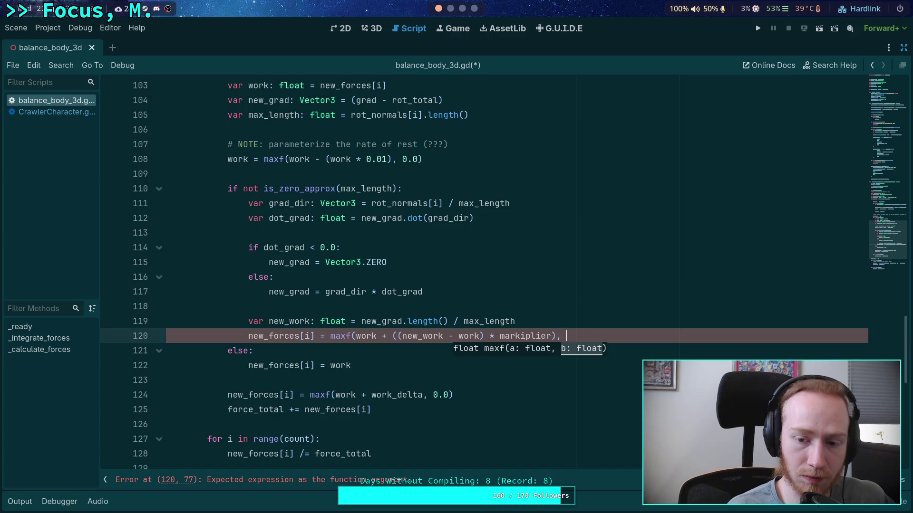
pyautogui.write('0.0)')
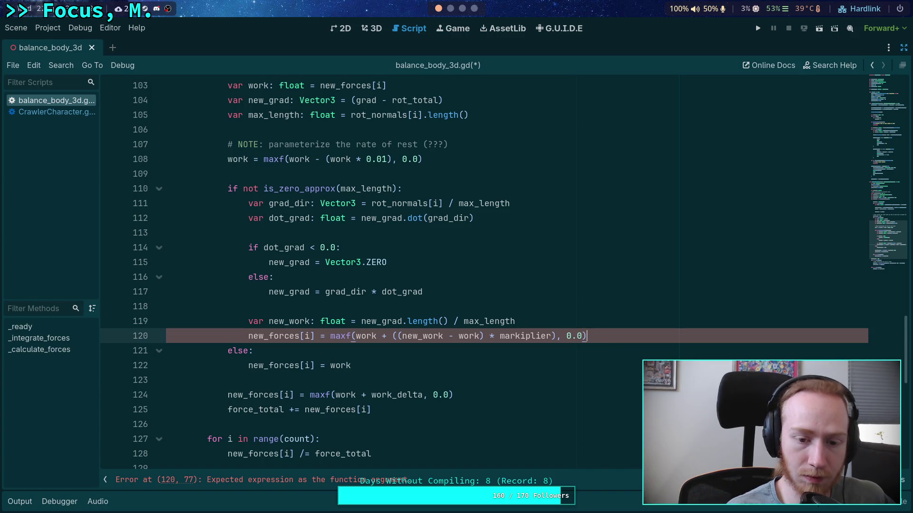
pyautogui.click(450, 397)
pyautogui.moveTo(468, 395); pyautogui.dragTo(484, 384)
pyautogui.press('BackSpace')
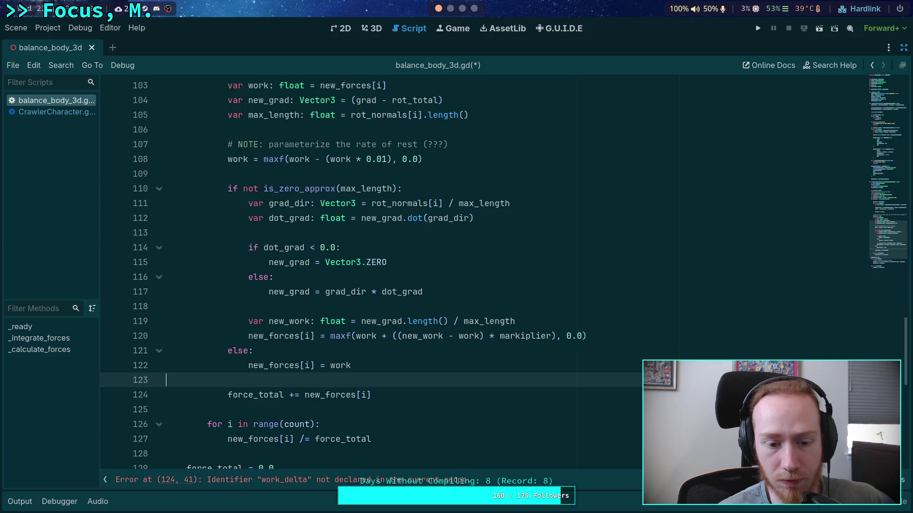
# - Move new_forces[i] = work out of the else block
pyautogui.doubleClick(339, 395)
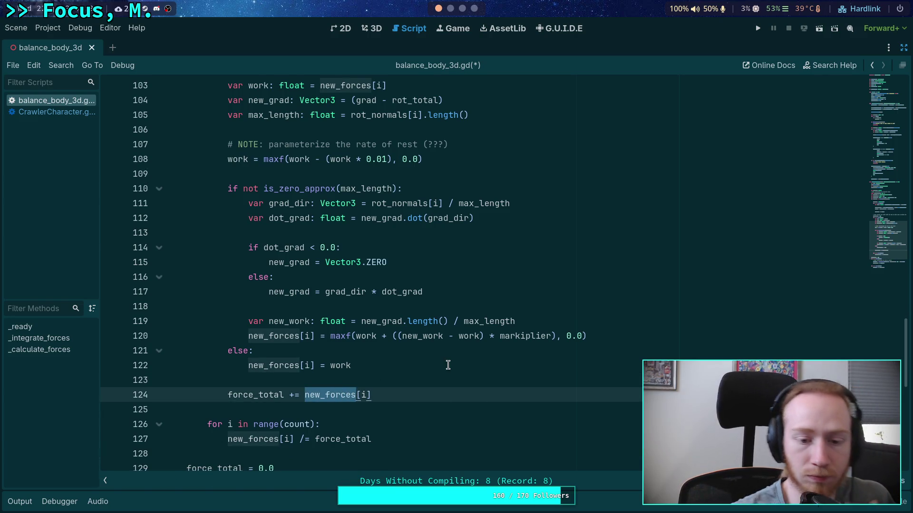
pyautogui.click(417, 366)
pyautogui.hotkey('alt', 'Down')
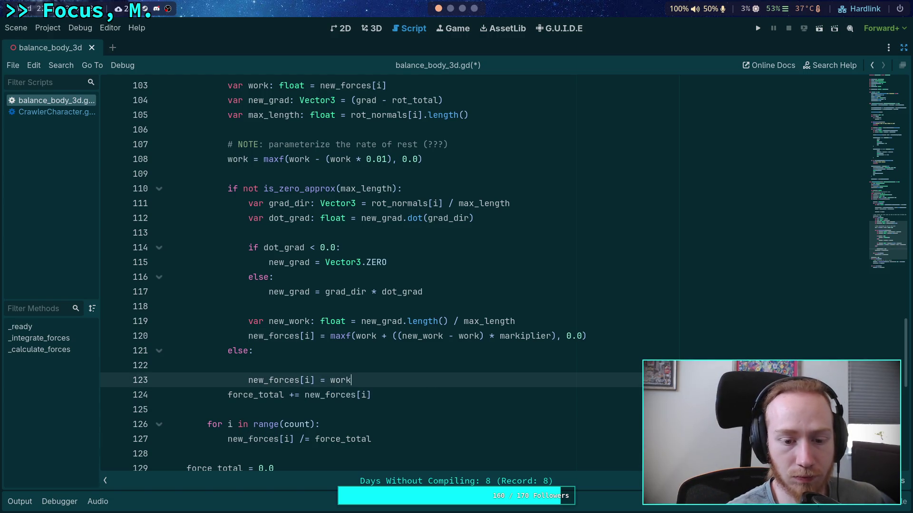
pyautogui.hotkey('shift', 'Tab')
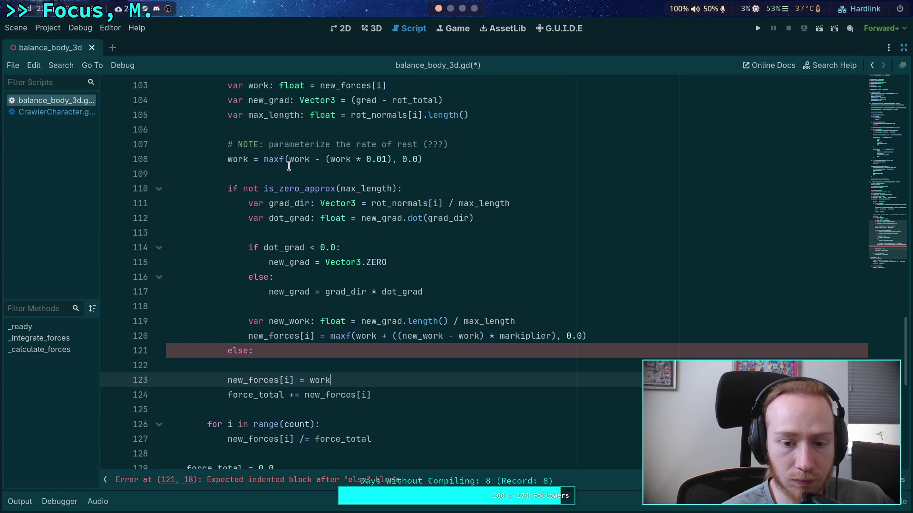
# - Remove the maxf zero clamp from the line 108 decay and delete the empty else line
pyautogui.moveTo(290, 161); pyautogui.dragTo(261, 162)
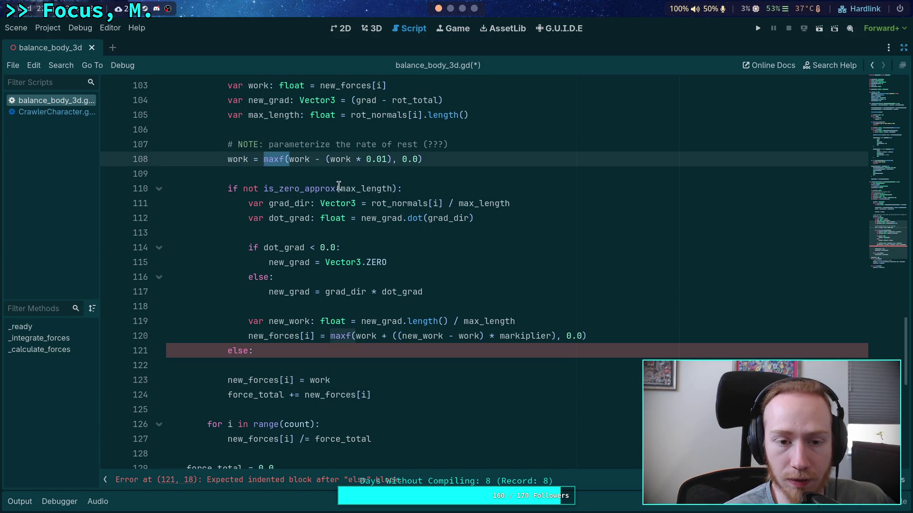
pyautogui.press('BackSpace')
pyautogui.press('End')
pyautogui.press('BackSpace')
pyautogui.press('BackSpace')
pyautogui.press('BackSpace')
pyautogui.click(269, 162)
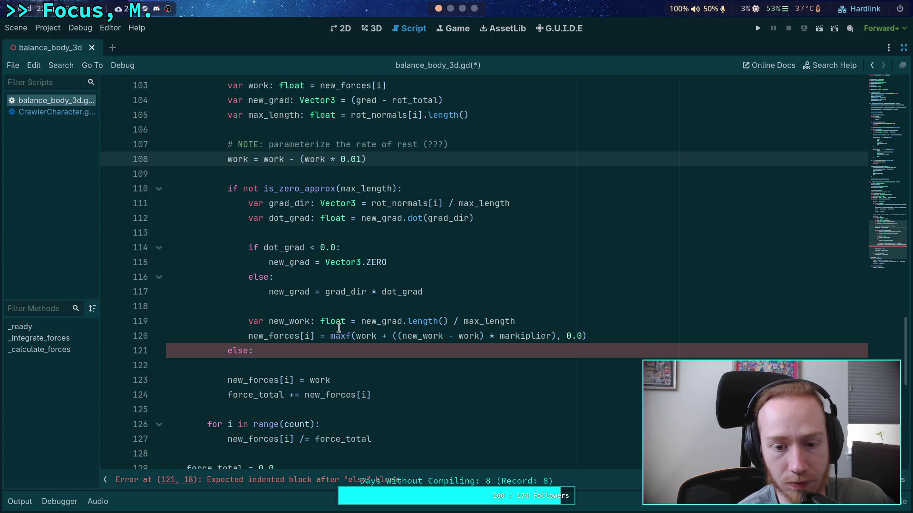
pyautogui.moveTo(304, 363)
pyautogui.mouseDown()
pyautogui.moveTo(330, 363)
pyautogui.moveTo(180, 351)
pyautogui.mouseUp()
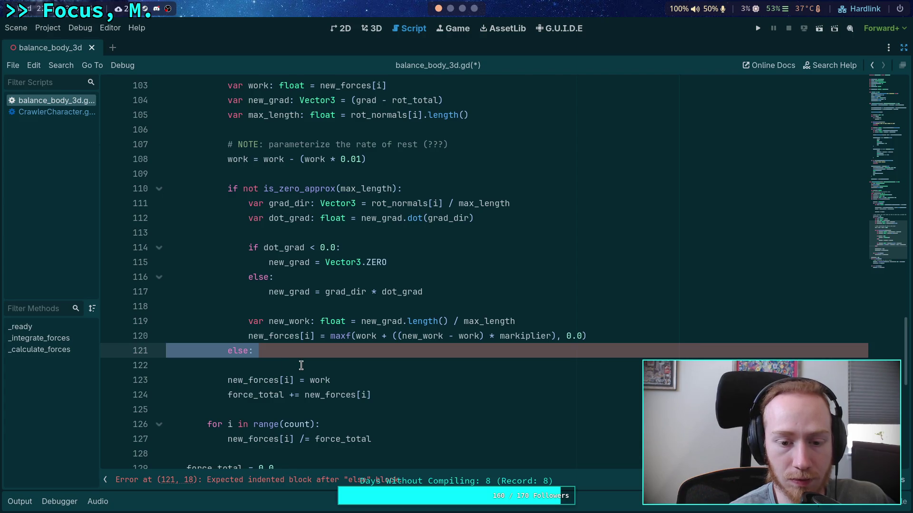
pyautogui.press('Delete')
pyautogui.press('Delete')
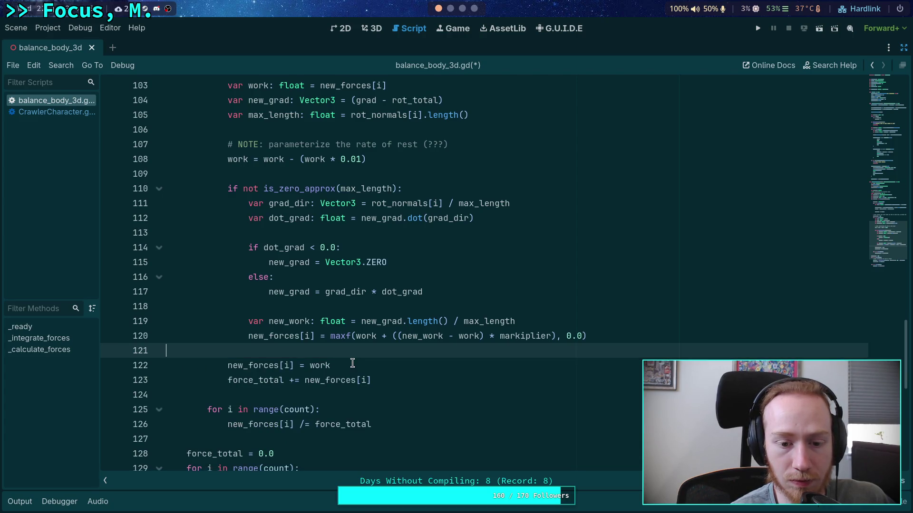
# - Change the force assignment to new_forces[i] = maxf(work, 0.0)
pyautogui.click(309, 365)
pyautogui.write('maxf(')
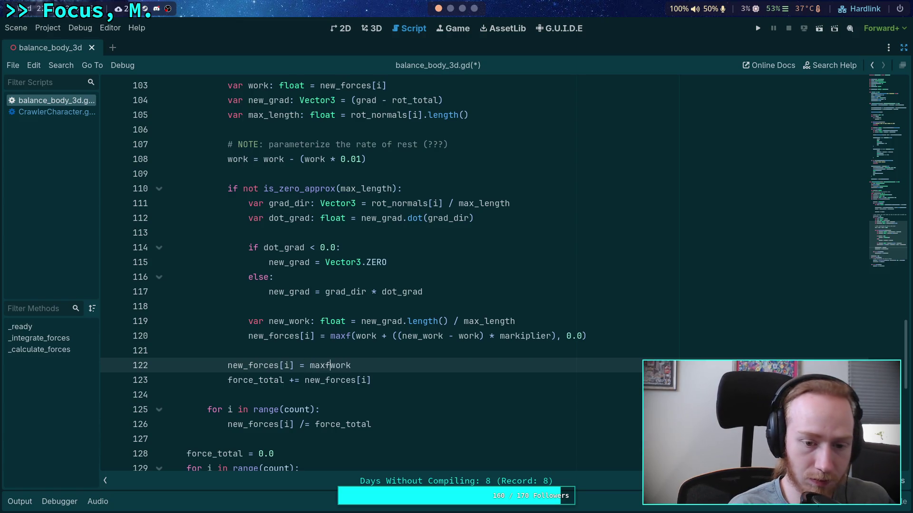
pyautogui.press('Escape')
pyautogui.click(368, 365)
pyautogui.write('0.0)')
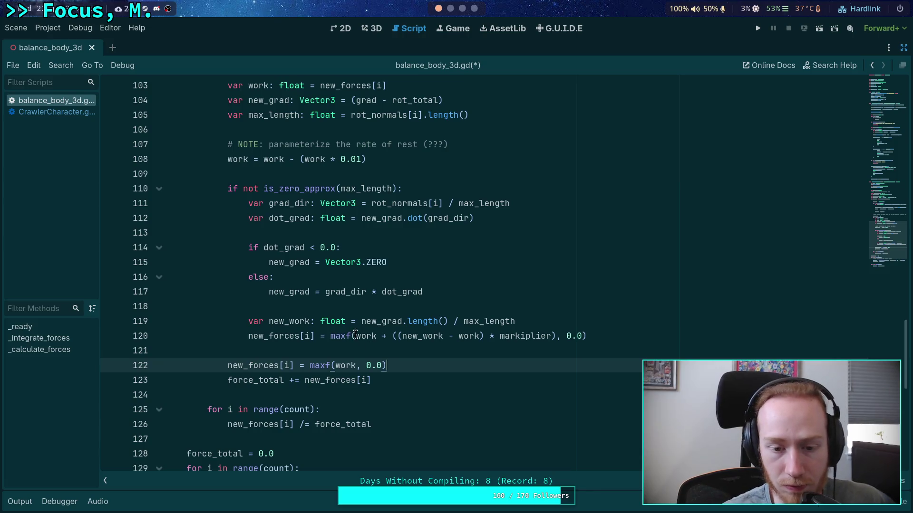
# - Rewrite line 120 as work += (new_work - work) * markiplier
pyautogui.click(355, 335)
pyautogui.moveTo(248, 336)
pyautogui.mouseDown()
pyautogui.moveTo(370, 337)
pyautogui.moveTo(352, 338)
pyautogui.mouseUp()
pyautogui.press('BackSpace')
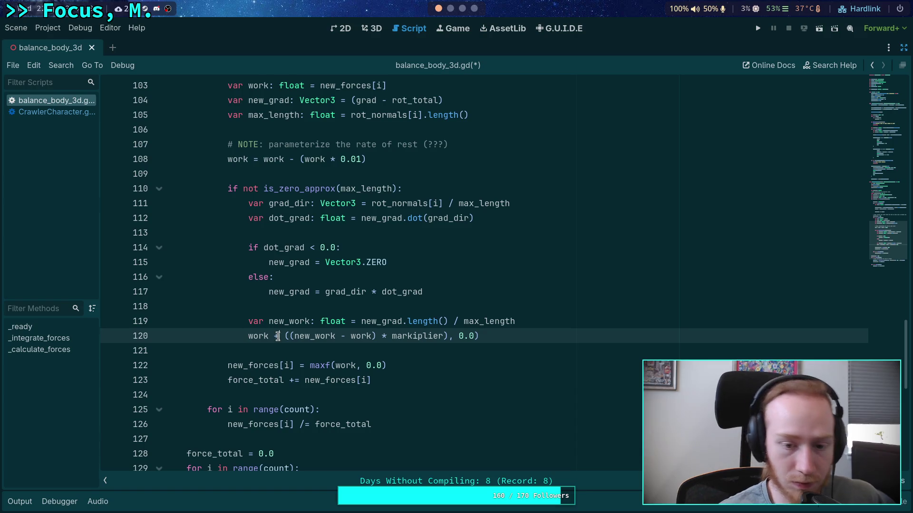
pyautogui.write('=')
pyautogui.moveTo(500, 338); pyautogui.dragTo(449, 336)
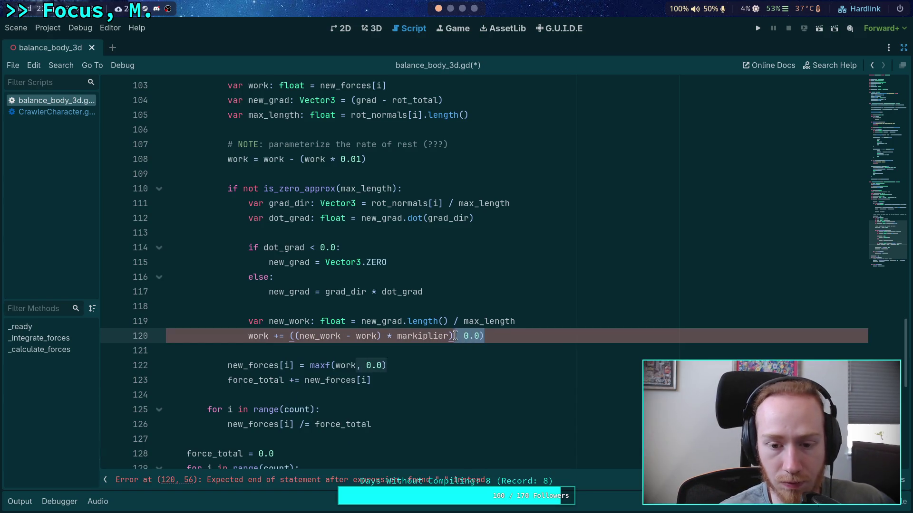
pyautogui.press('BackSpace')
pyautogui.click(294, 336)
pyautogui.press('BackSpace')
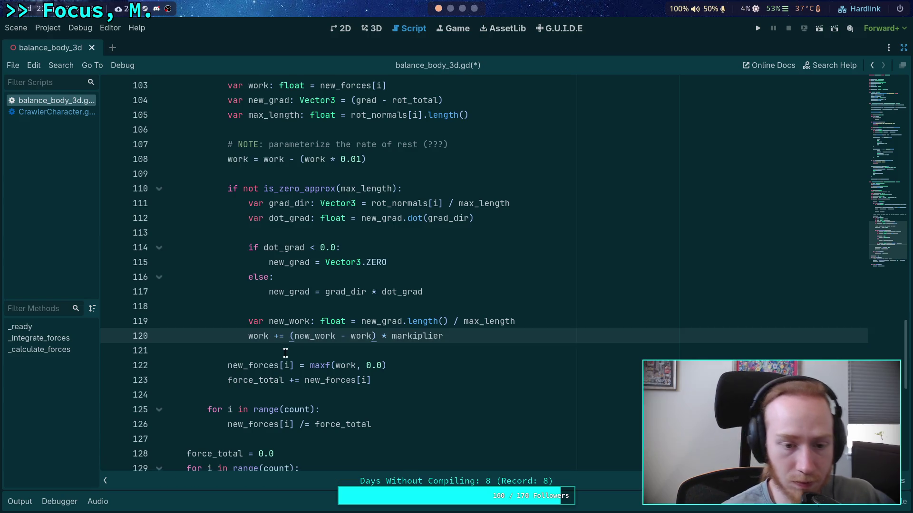
pyautogui.doubleClick(247, 336)
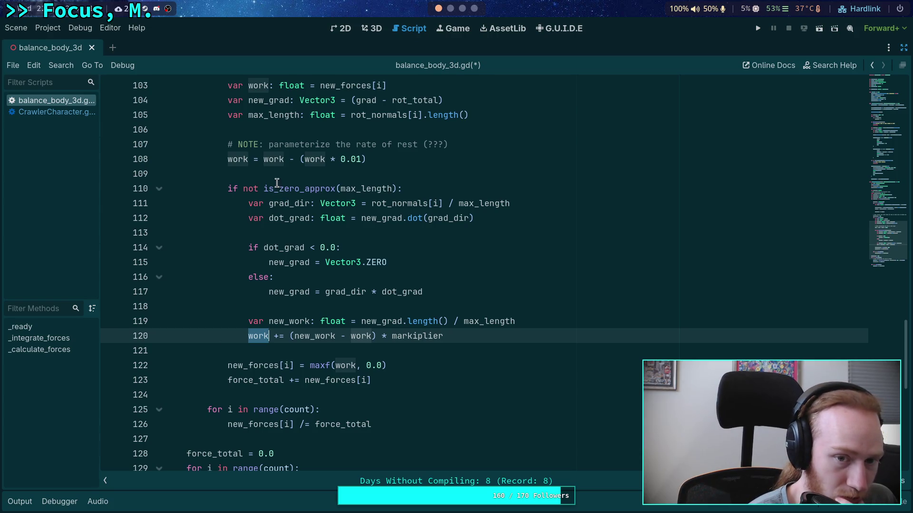
# - Rewrite line 108 as work -= work * 0.01, dropping the parentheses
pyautogui.moveTo(254, 161); pyautogui.dragTo(292, 161)
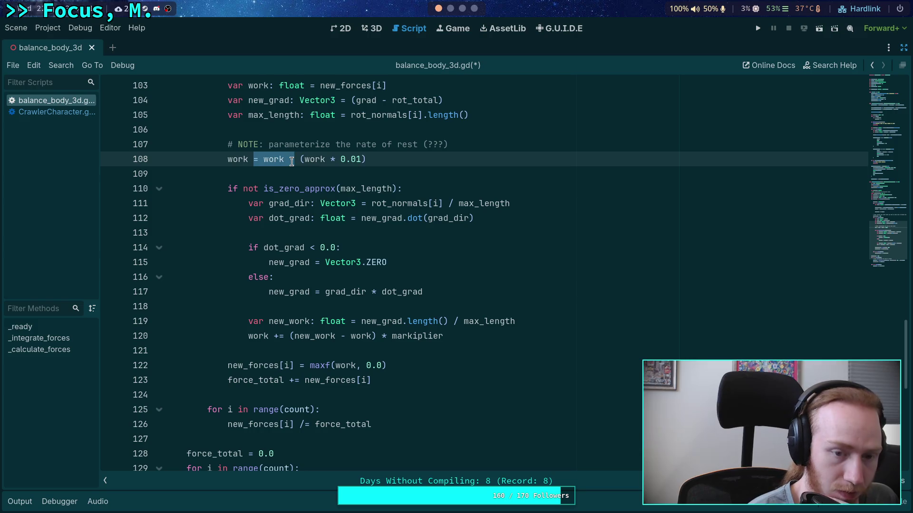
pyautogui.write('-=')
pyautogui.click(273, 159)
pyautogui.press('Delete')
pyautogui.press('End')
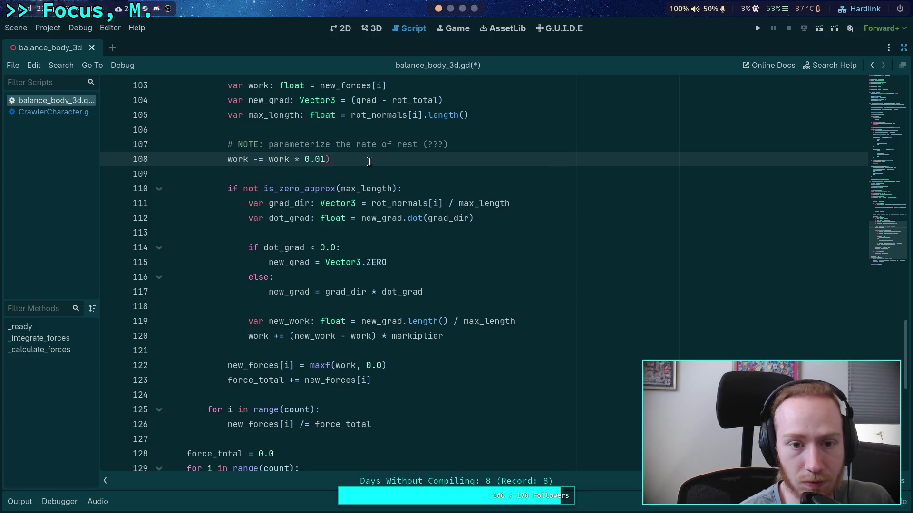
pyautogui.press('BackSpace')
pyautogui.click(317, 173)
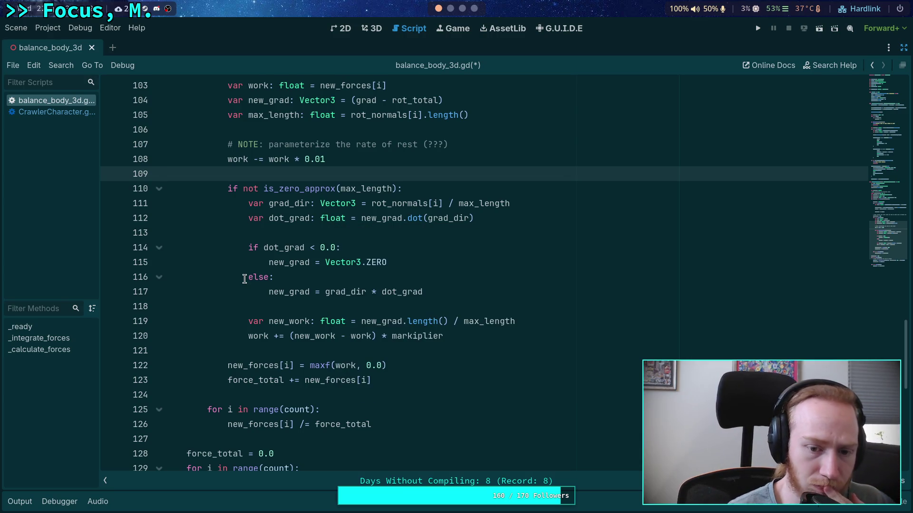
# - Check the uses of work on line 120 and save balance_body_3d.gd
pyautogui.doubleClick(258, 336)
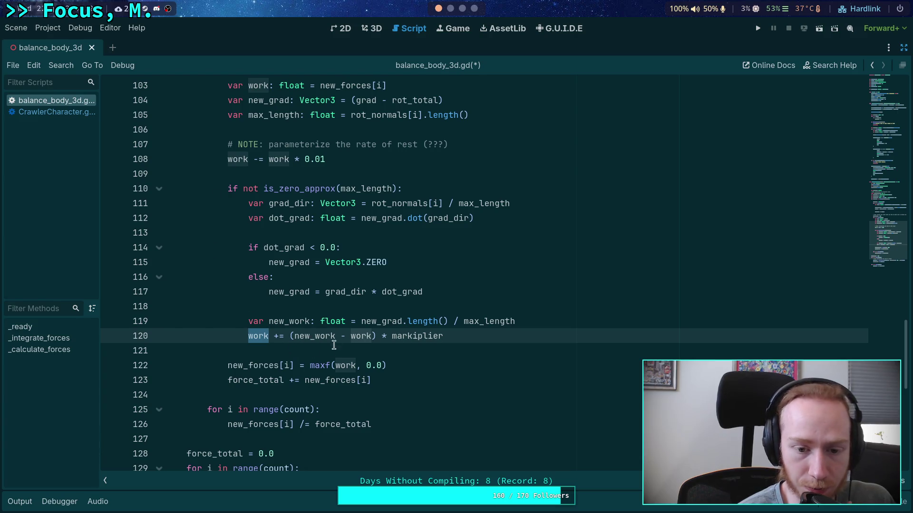
pyautogui.click(295, 347)
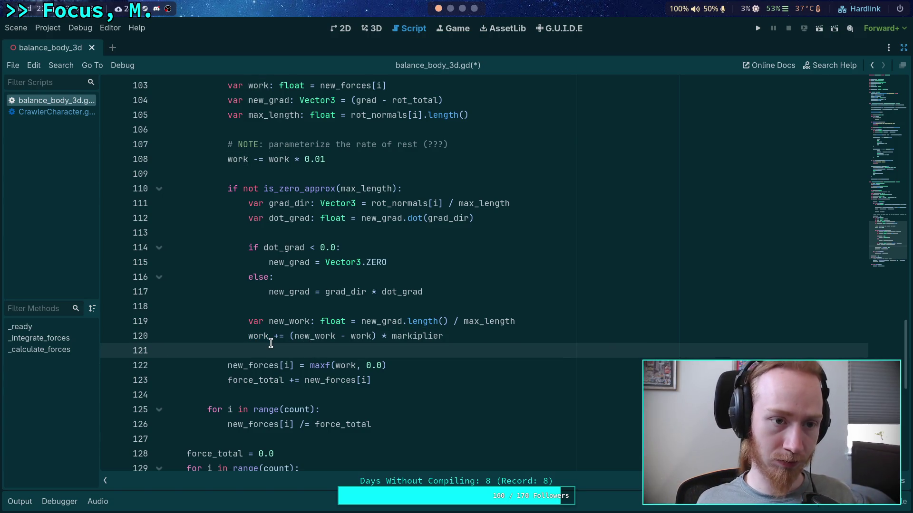
pyautogui.hotkey('ctrl', 's')
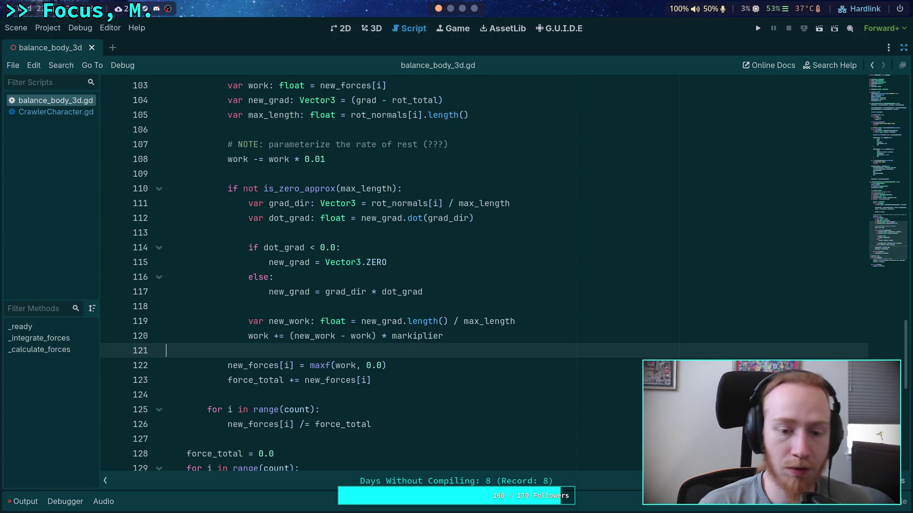
# - Run the project to test the new work decay, then stop the game
pyautogui.click(243, 366)
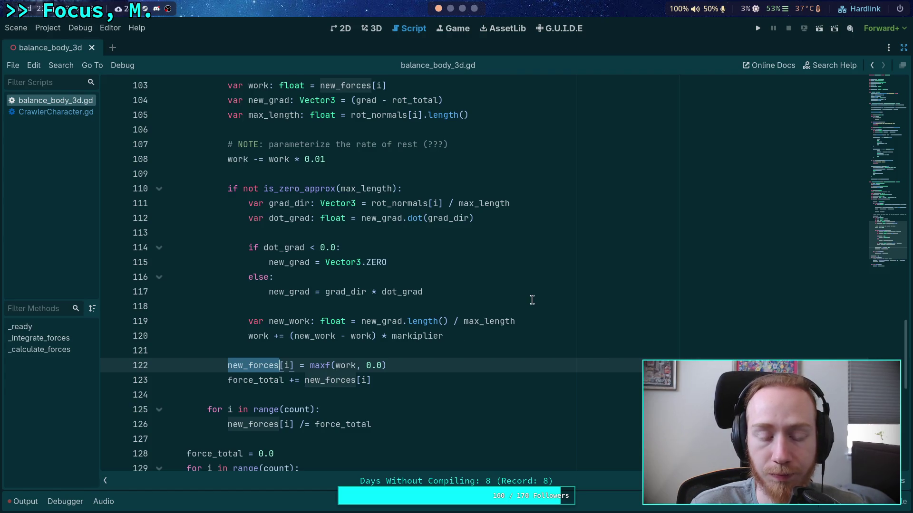
pyautogui.scroll(1, 532, 299)
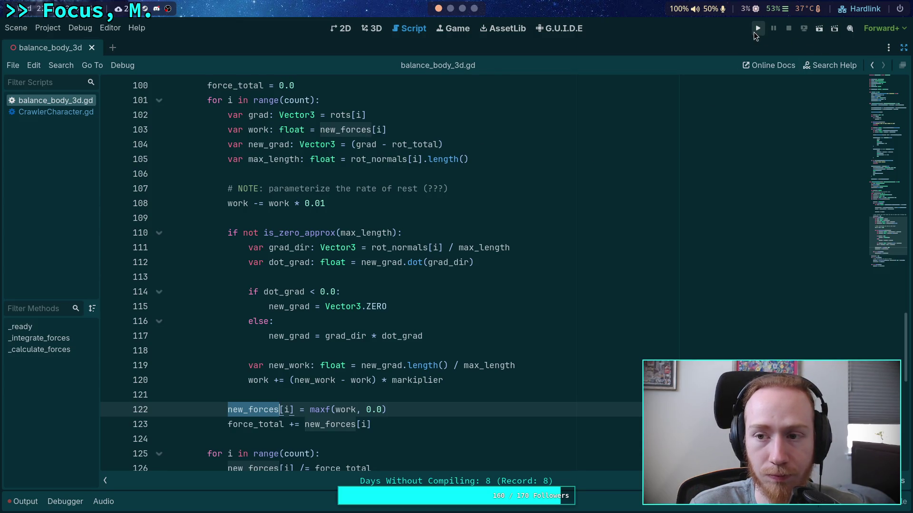
pyautogui.click(758, 28)
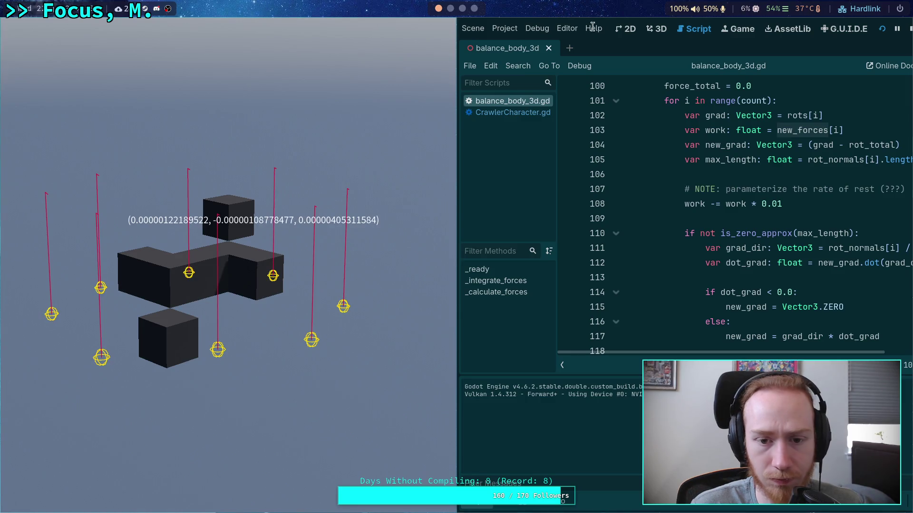
pyautogui.click(910, 33)
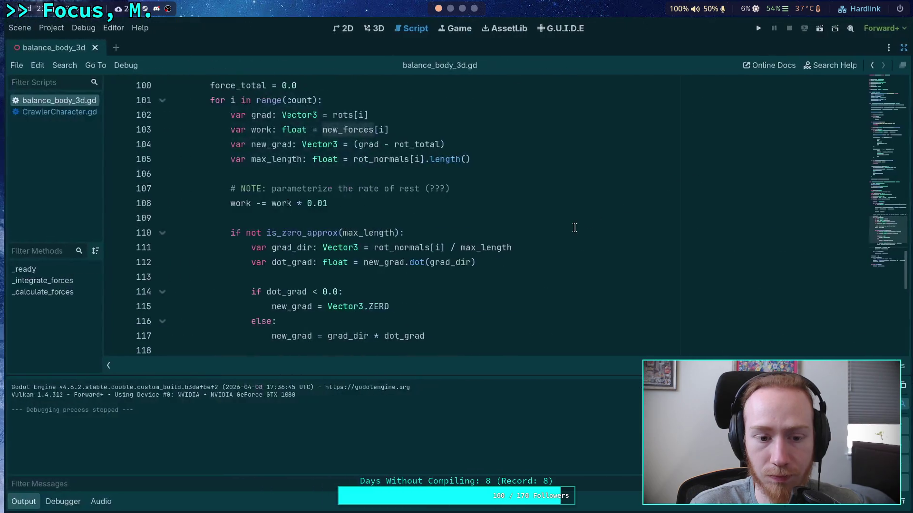
# - In the 3D view, delete ForcePoint8 and ForcePoint7, then test-run the project
pyautogui.click(368, 29)
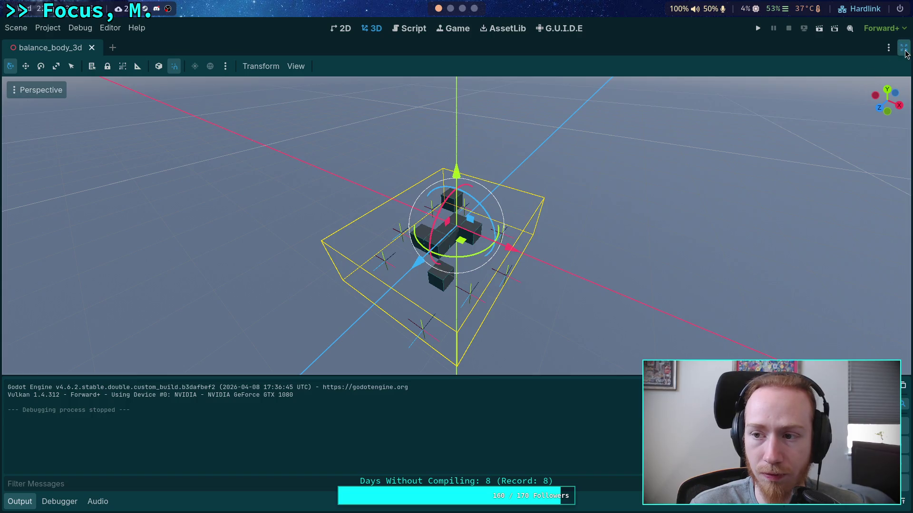
pyautogui.click(903, 47)
pyautogui.moveTo(597, 192)
pyautogui.mouseDown()
pyautogui.moveTo(435, 141)
pyautogui.moveTo(473, 133)
pyautogui.mouseUp()
pyautogui.click(292, 228)
pyautogui.click(854, 47)
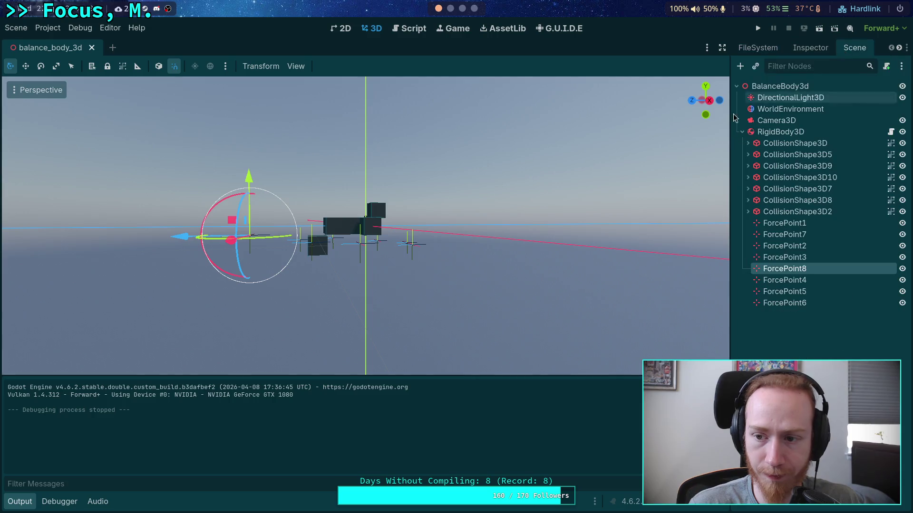
pyautogui.press('Delete')
pyautogui.click(481, 276)
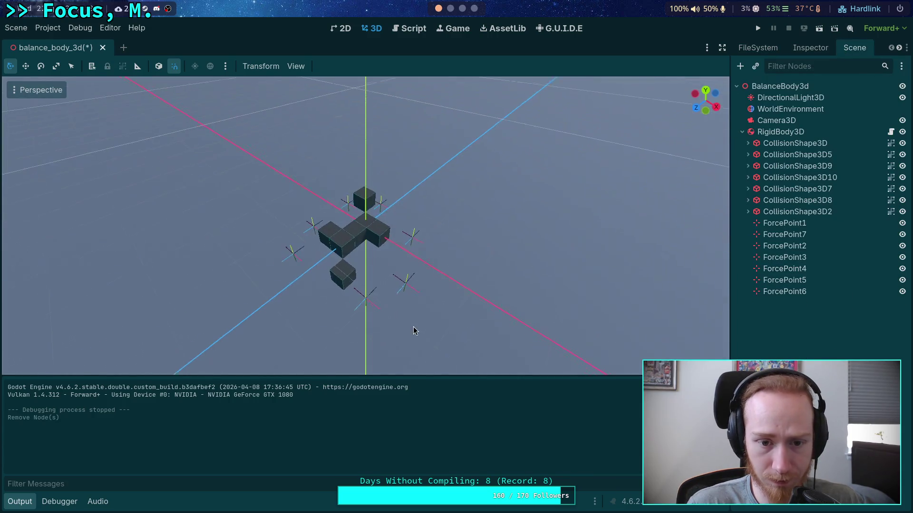
pyautogui.click(386, 205)
pyautogui.press('Delete')
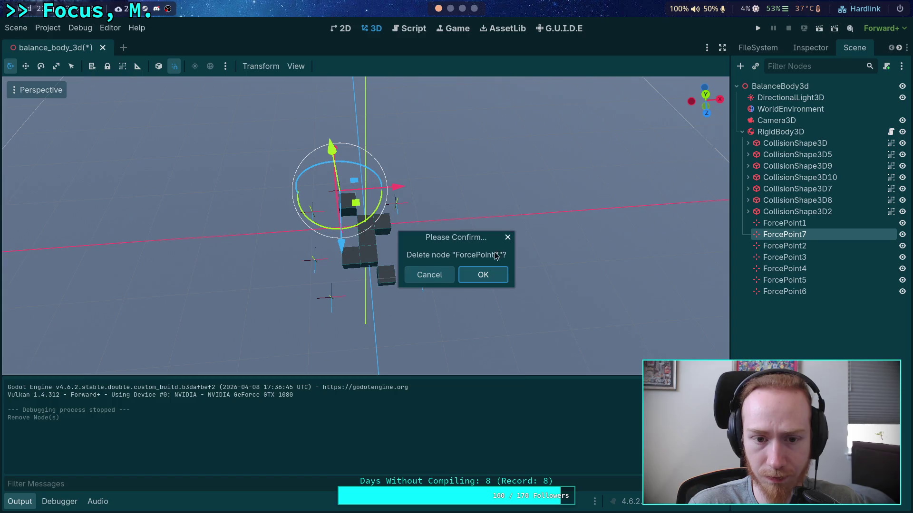
pyautogui.click(485, 276)
pyautogui.click(757, 28)
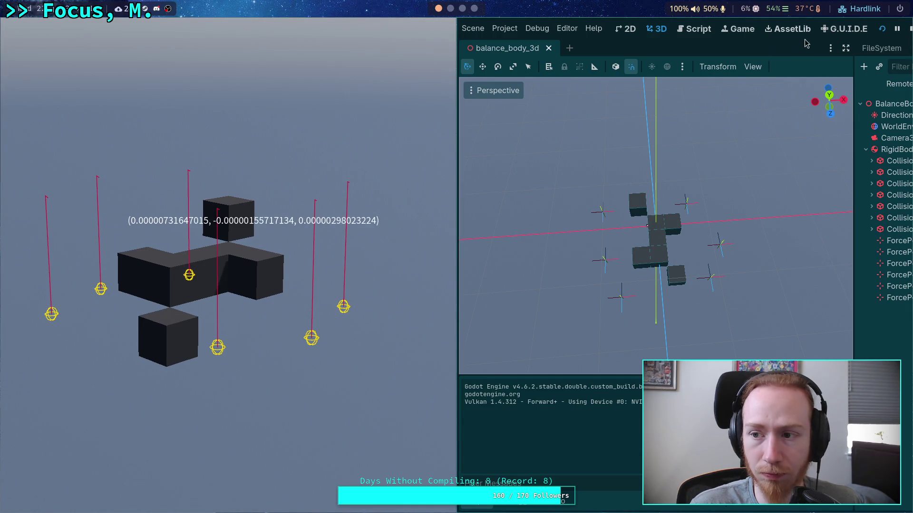
pyautogui.press('F8')
# - Delete ForcePoint6 and test-run the project again
pyautogui.click(317, 262)
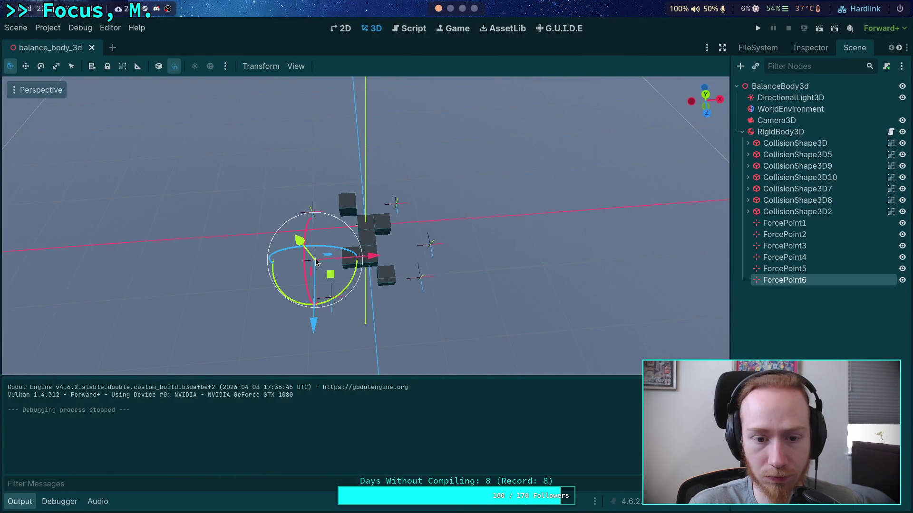
pyautogui.press('Delete')
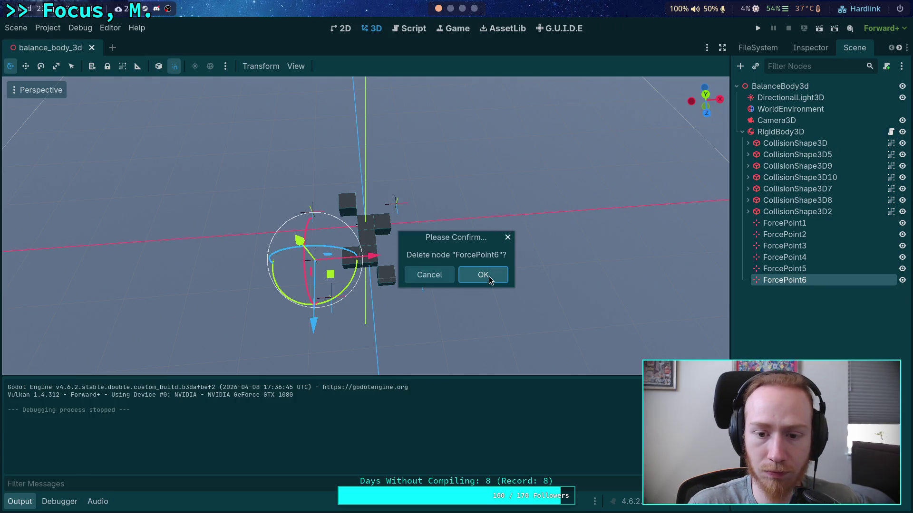
pyautogui.click(484, 276)
pyautogui.press('F5')
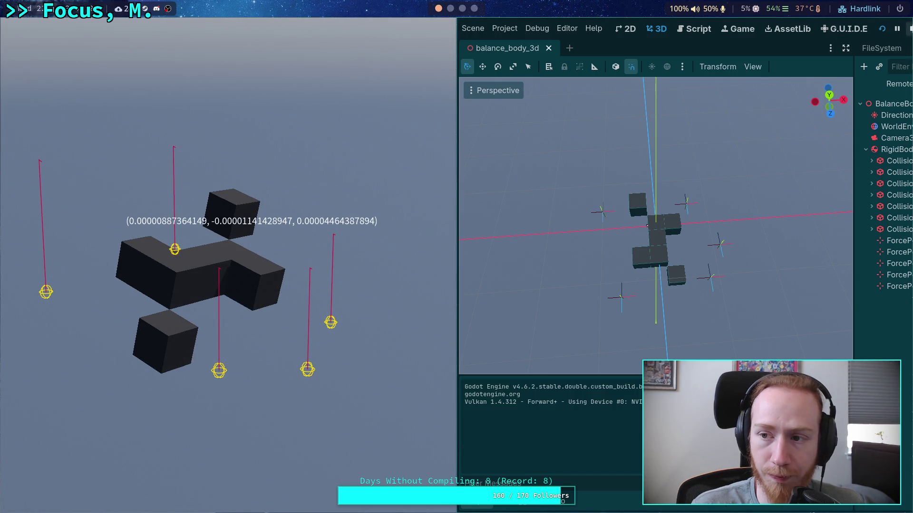
pyautogui.press('F8')
# - Delete ForcePoint1, leaving ForcePoint2 through ForcePoint5
pyautogui.click(431, 245)
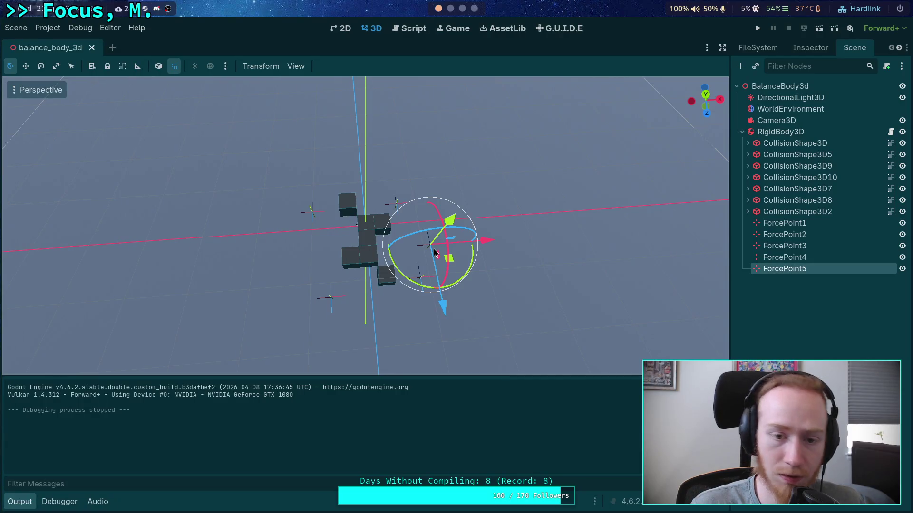
pyautogui.click(394, 204)
pyautogui.click(304, 212)
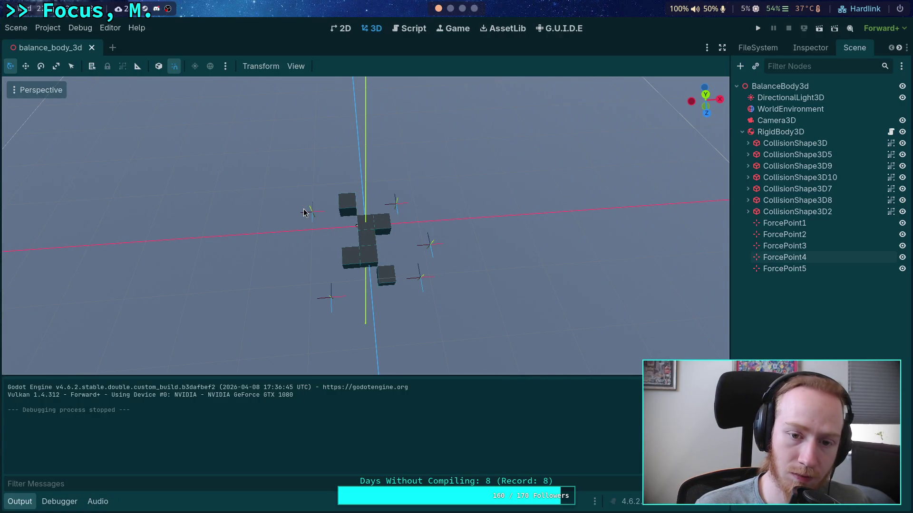
pyautogui.click(309, 213)
pyautogui.press('Delete')
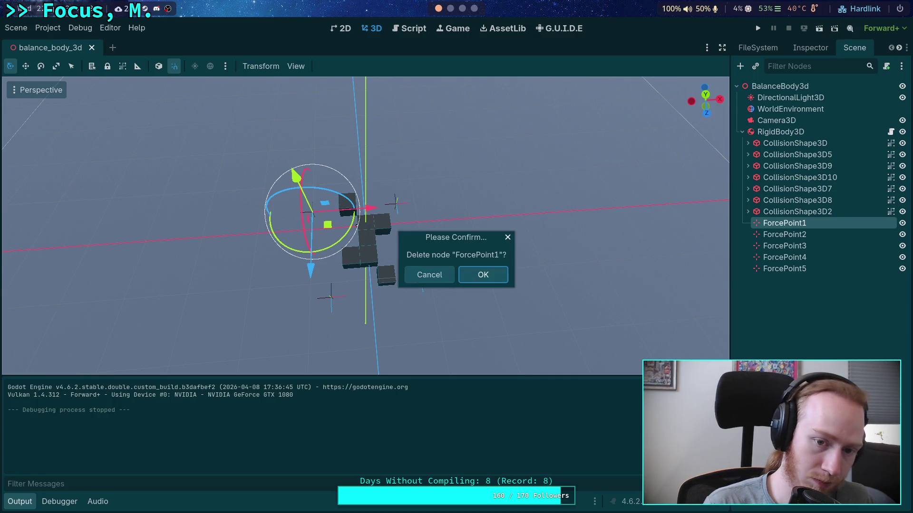
pyautogui.press('Escape')
pyautogui.click(336, 300)
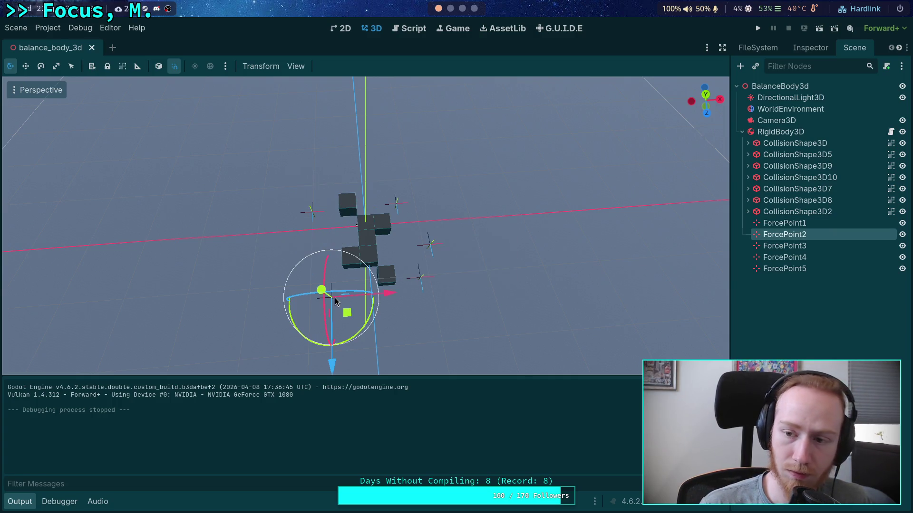
pyautogui.click(314, 209)
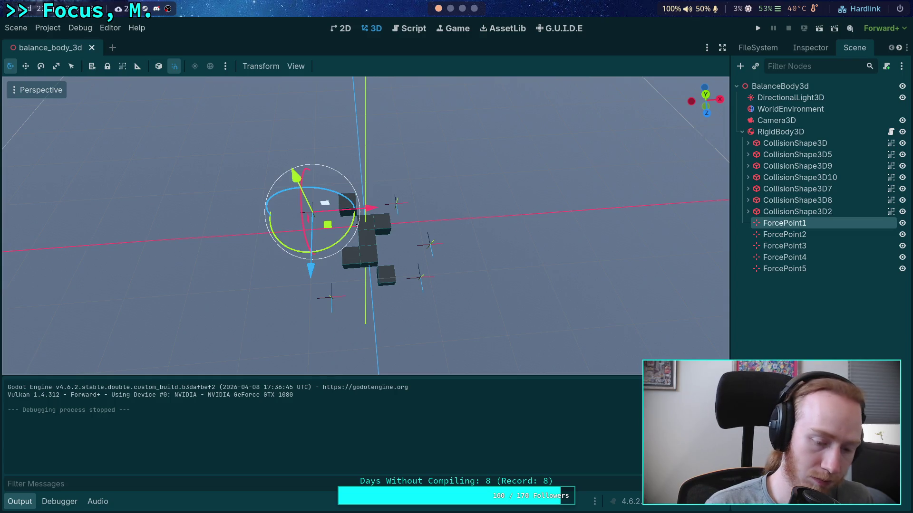
pyautogui.hotkey('shift', 'Delete')
# - Save the four-force-point scene and test-run it
pyautogui.hotkey('ctrl', 's')
pyautogui.click(758, 28)
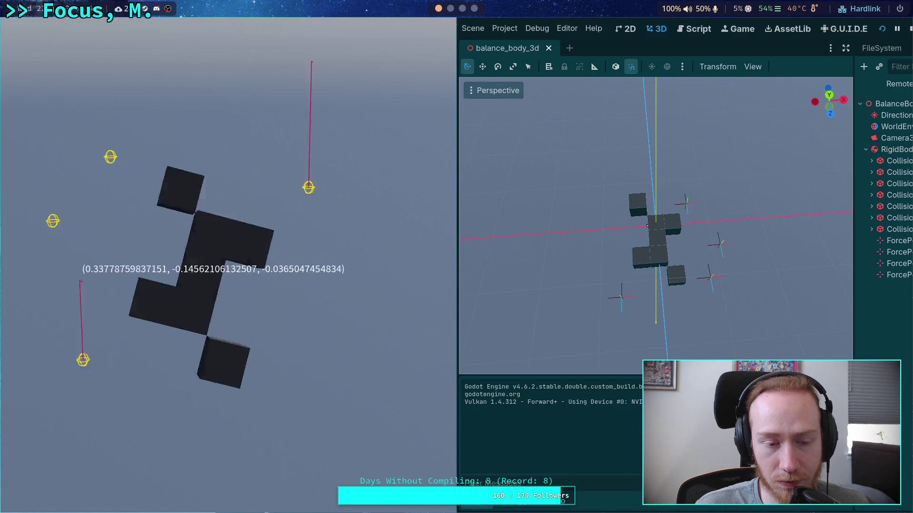
pyautogui.press('F8')
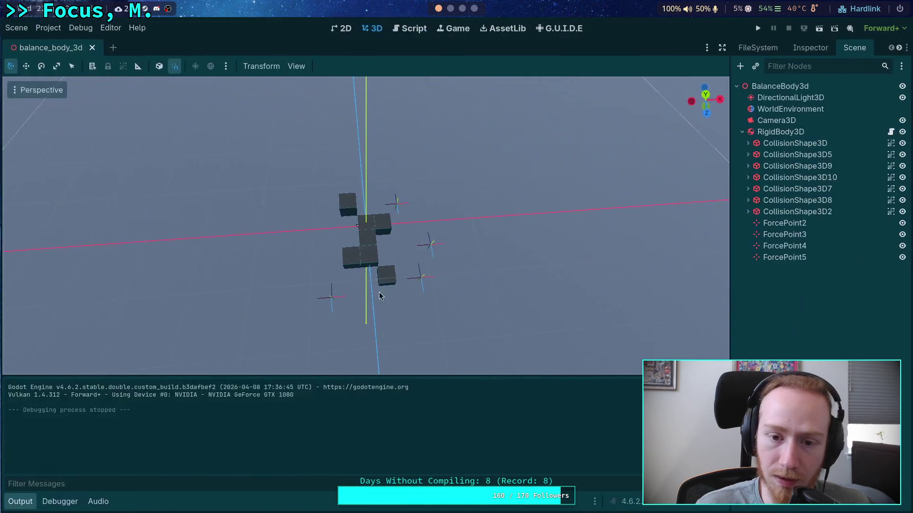
# - In Top view, move ForcePoint2 closer to the body along Z, then save and test-run
pyautogui.click(334, 290)
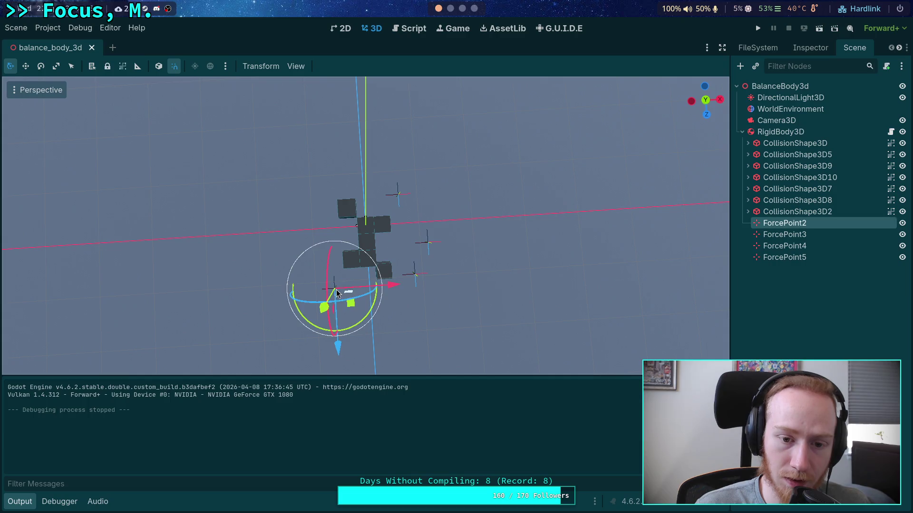
pyautogui.click(706, 100)
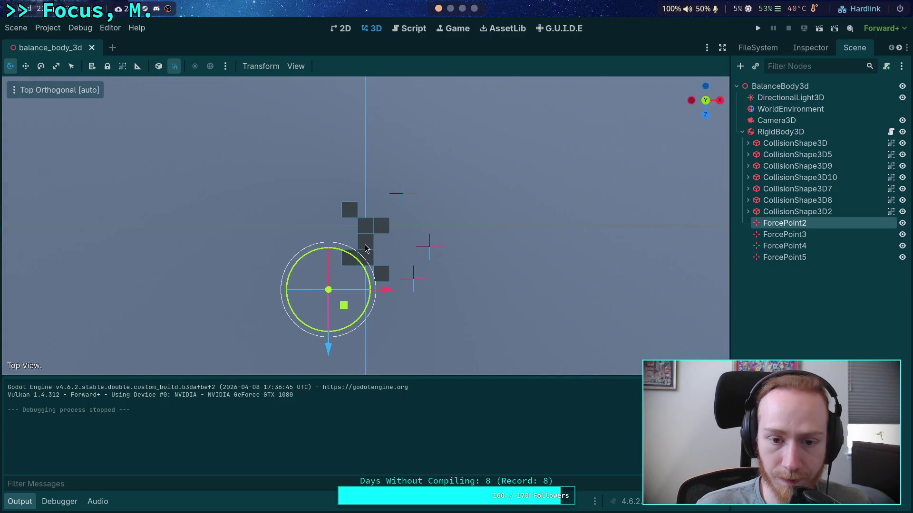
pyautogui.moveTo(327, 346); pyautogui.dragTo(327, 323)
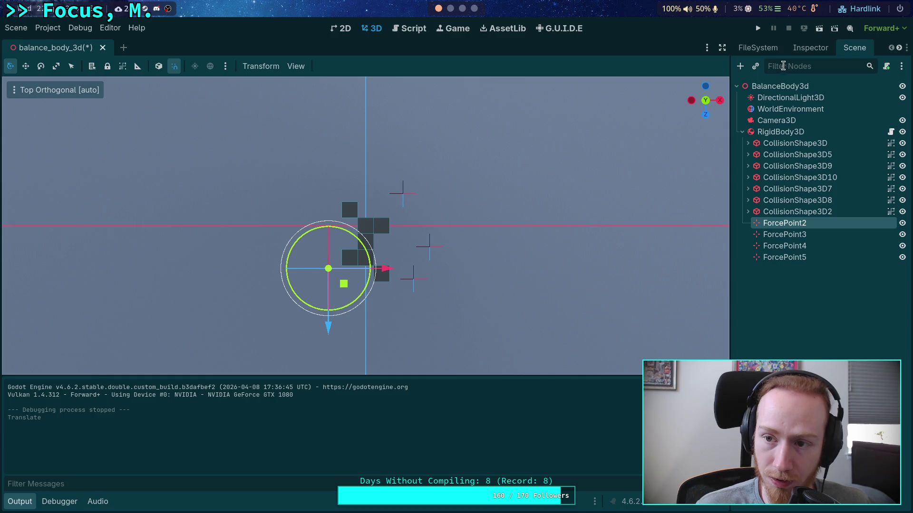
pyautogui.click(759, 30)
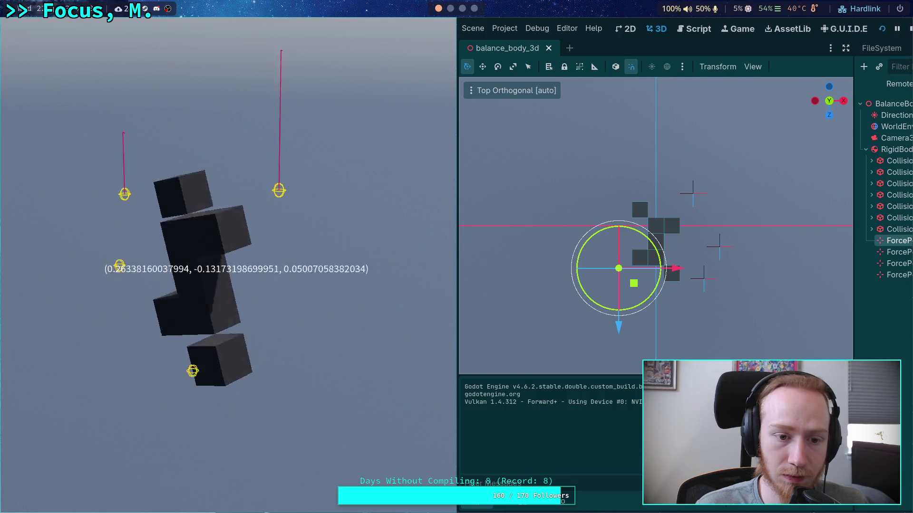
pyautogui.click(909, 31)
# - Collapse the output log and select work on line 108 of balance_body_3d.gd
pyautogui.scroll(-3, 358, 259)
pyautogui.scroll(1, 358, 259)
pyautogui.click(20, 502)
pyautogui.scroll(1, 281, 173)
pyautogui.doubleClick(274, 160)
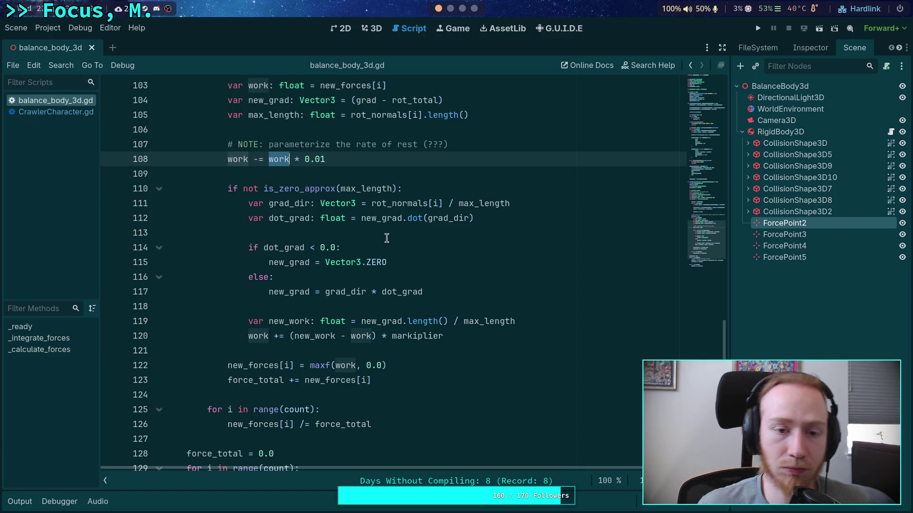
# - Comment out the work decay line 108 with #
pyautogui.click(266, 164)
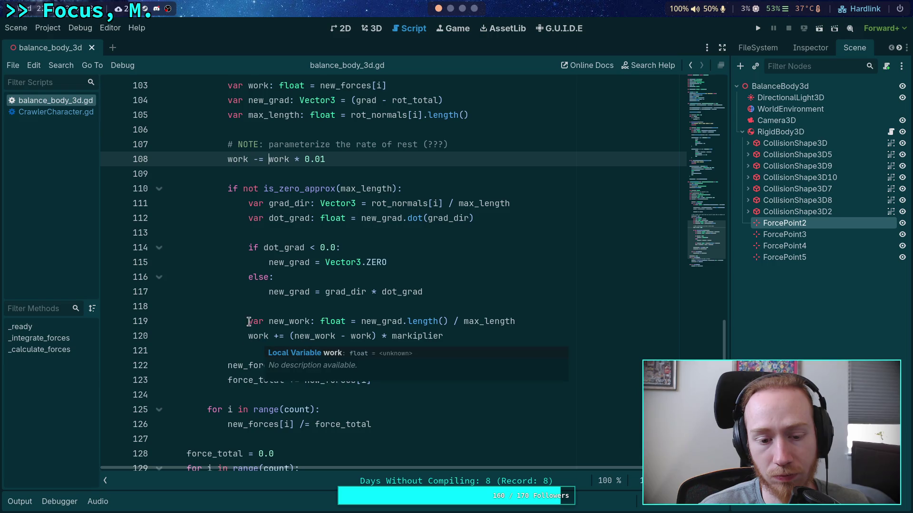
pyautogui.click(248, 338)
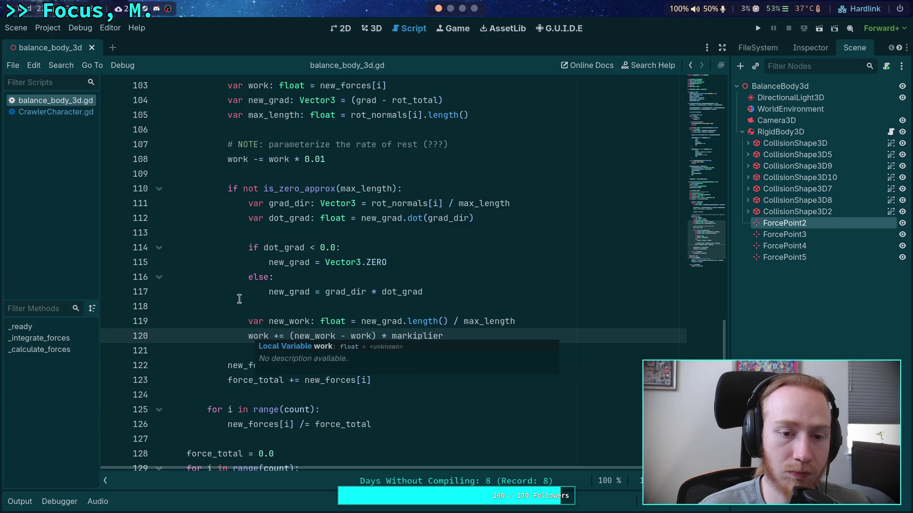
pyautogui.scroll(1, 400, 201)
pyautogui.click(226, 201)
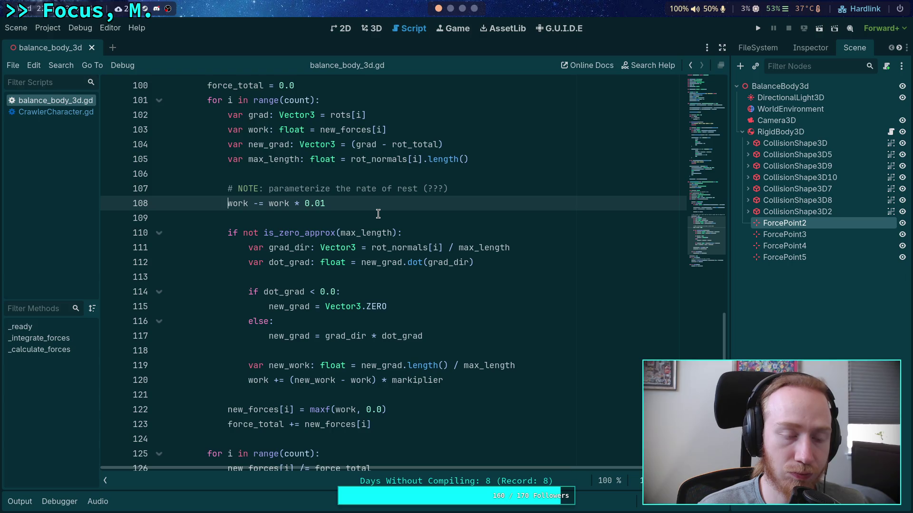
pyautogui.write('#')
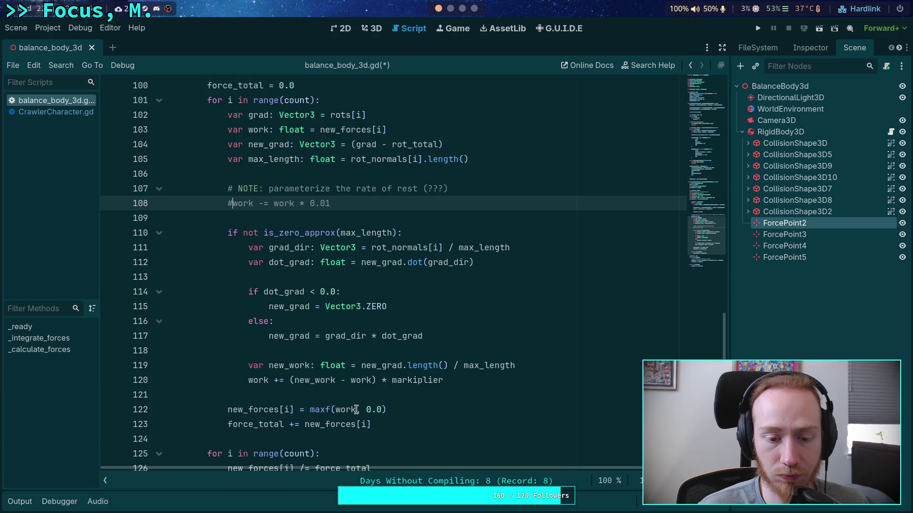
# - Rewrite line 122 as maxf(new_forces[i] - (work * 0.01) + …, still unfinished
pyautogui.click(356, 410)
pyautogui.write('-')
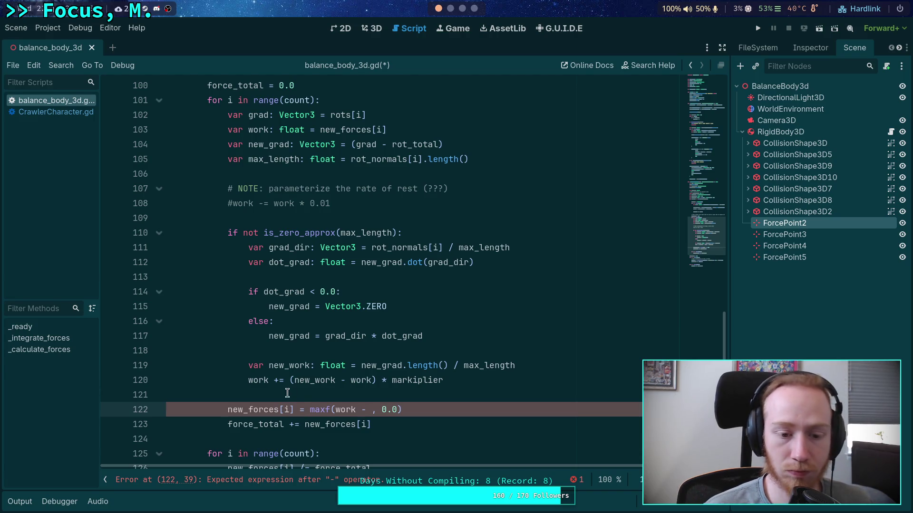
pyautogui.click(254, 380)
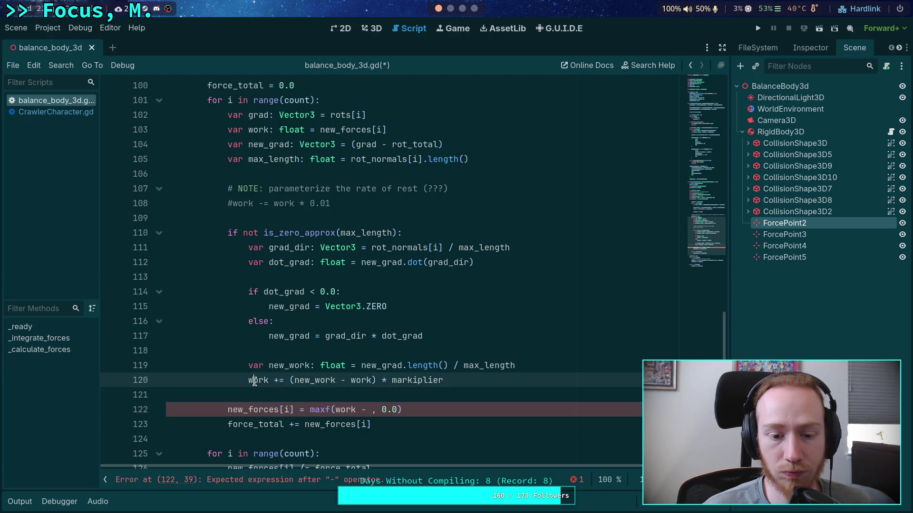
pyautogui.doubleClick(347, 410)
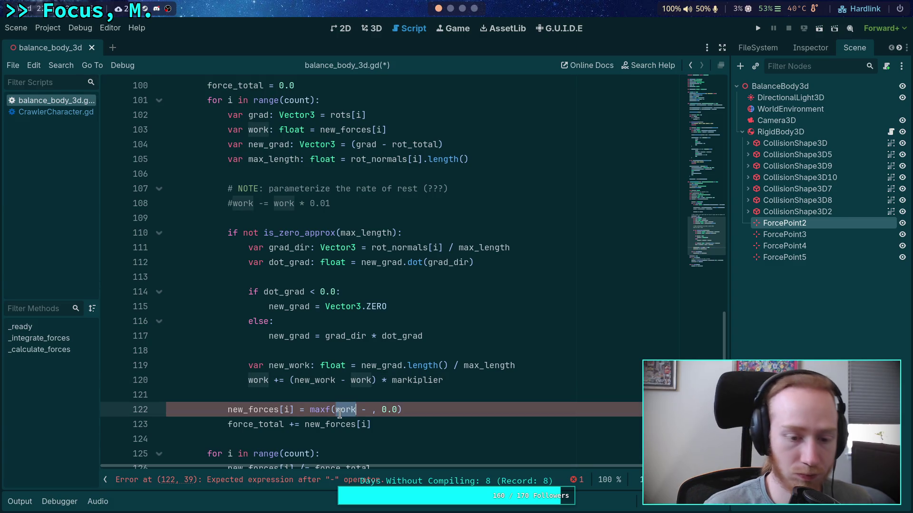
pyautogui.write('new_forces[i')
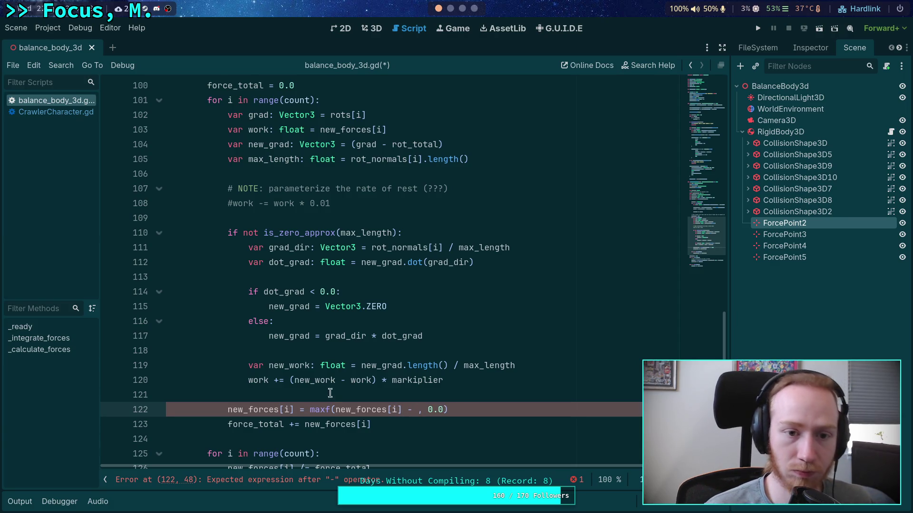
pyautogui.doubleClick(260, 380)
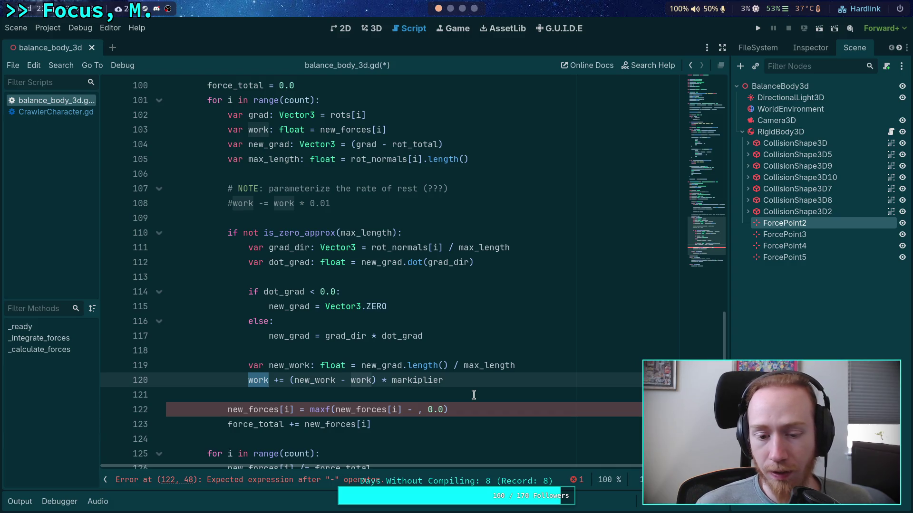
pyautogui.click(413, 409)
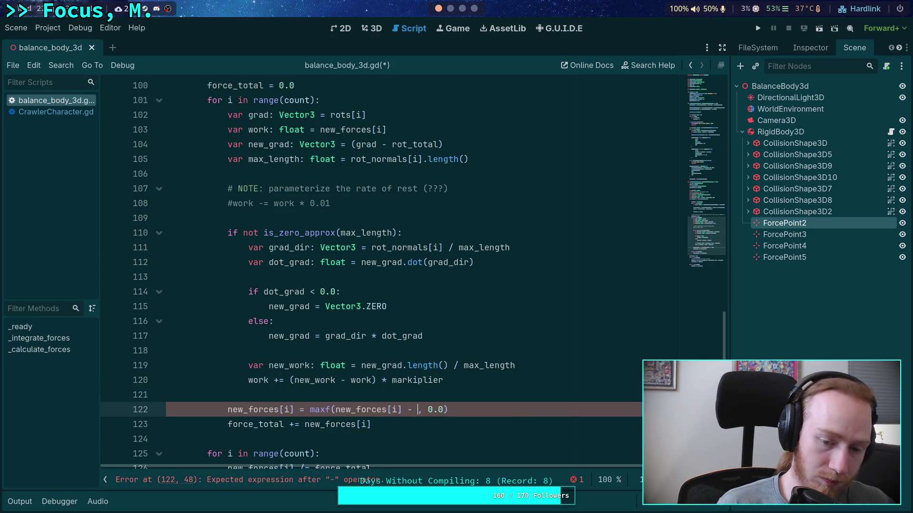
pyautogui.write('worx')
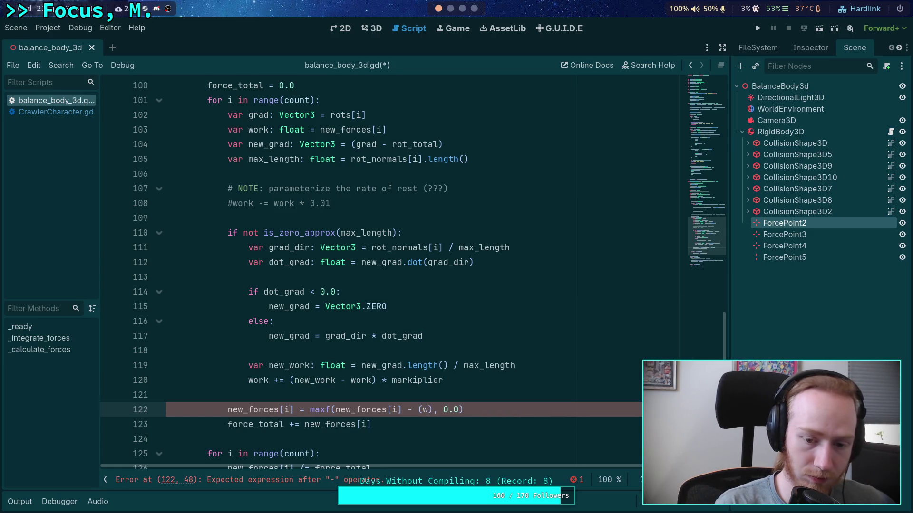
pyautogui.press('BackSpace')
pyautogui.write('k * 0.01)')
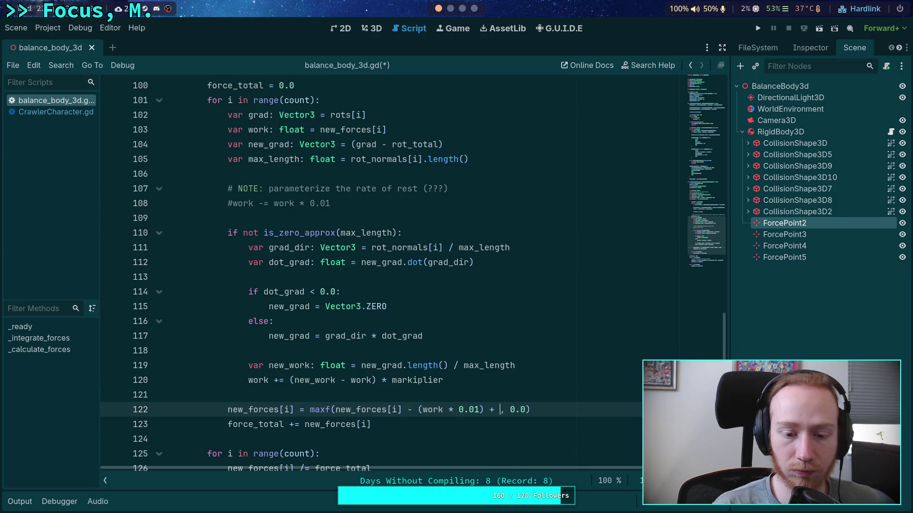
pyautogui.click(361, 219)
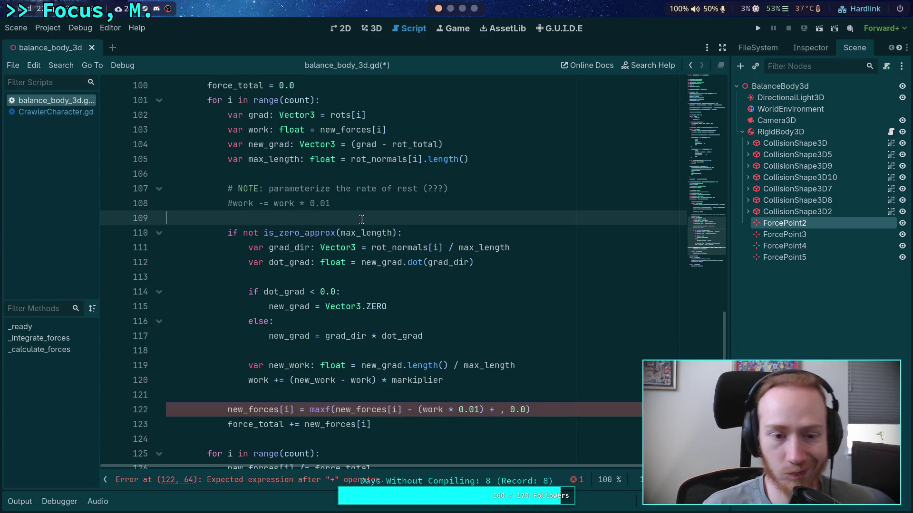
# - Declare var work_delta: float = 0.0 above the if block
pyautogui.press('Return')
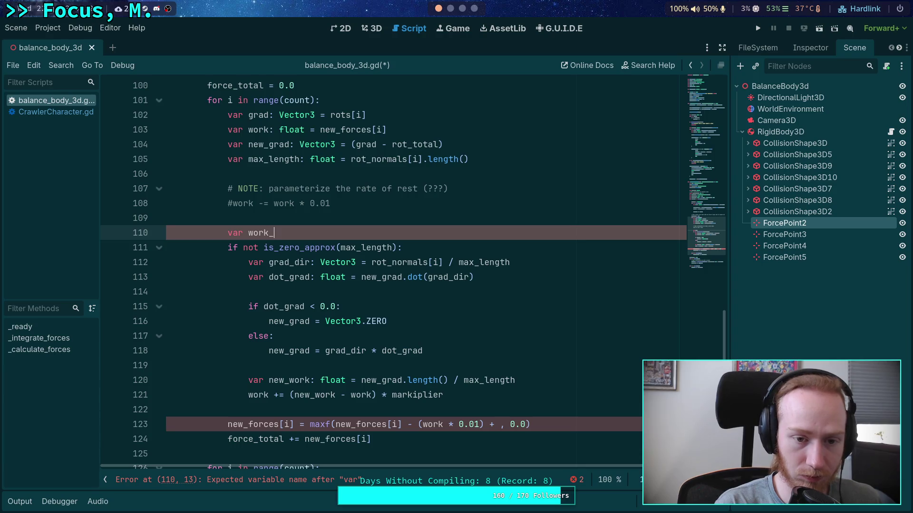
pyautogui.press('BackSpace')
pyautogui.press('BackSpace')
pyautogui.write('.0')
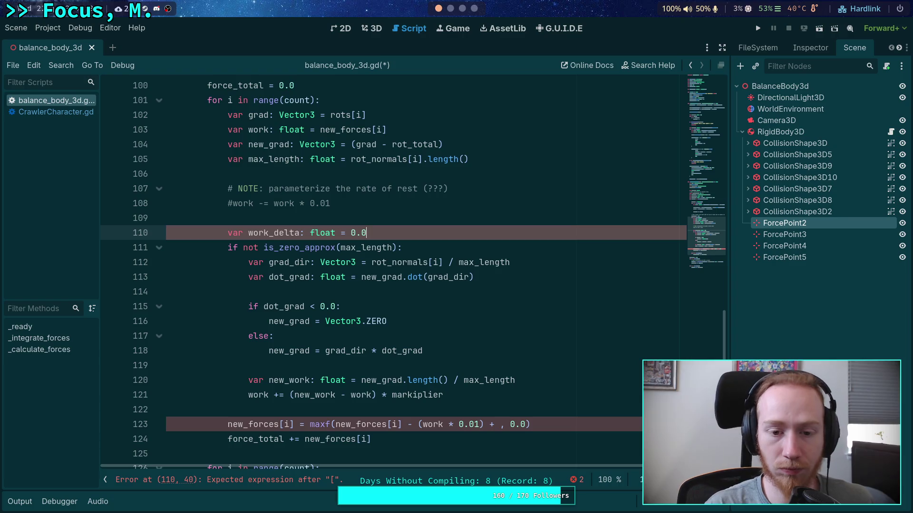
# - Change work += to work_delta =, complete the maxf line with work_delta, 0.0, and run
pyautogui.click(246, 395)
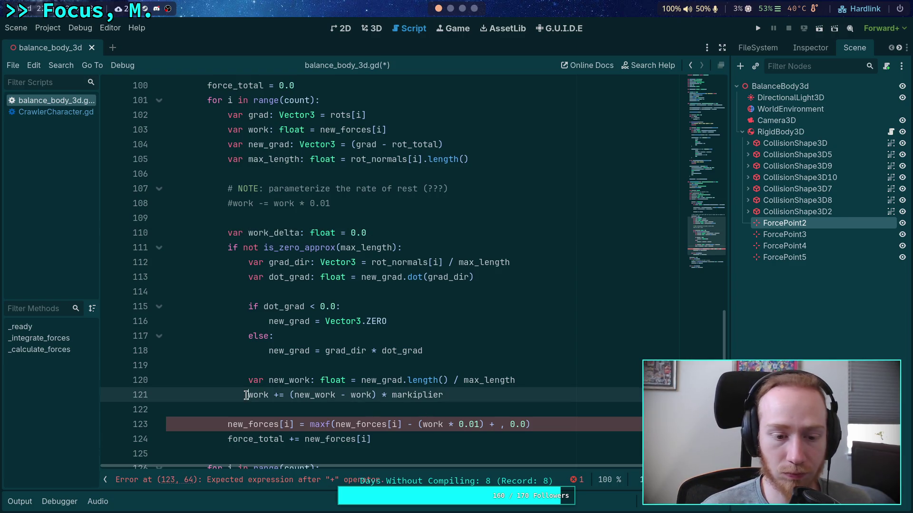
pyautogui.moveTo(270, 396); pyautogui.dragTo(246, 397)
pyautogui.press('Delete')
pyautogui.press('Delete')
pyautogui.write('work_delta')
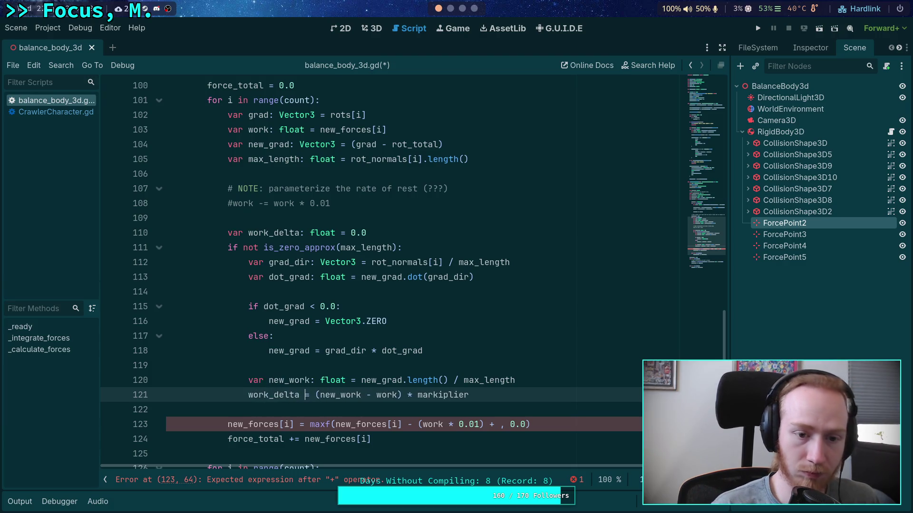
pyautogui.click(504, 424)
pyautogui.write(',')
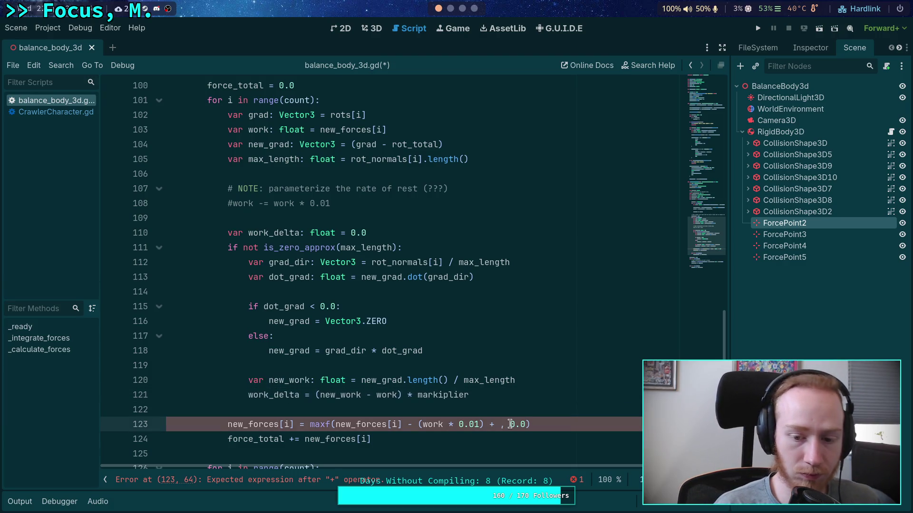
pyautogui.press('Left')
pyautogui.press('Left')
pyautogui.write('work_delta')
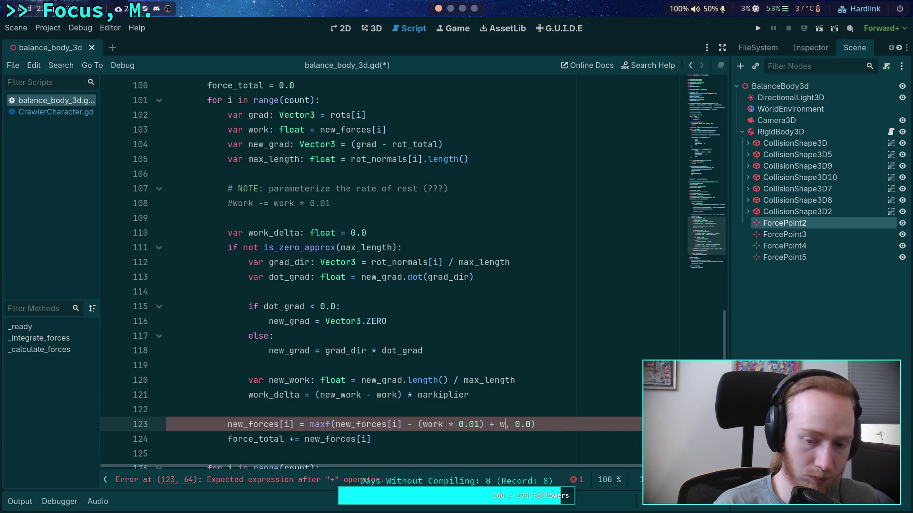
pyautogui.press('F5')
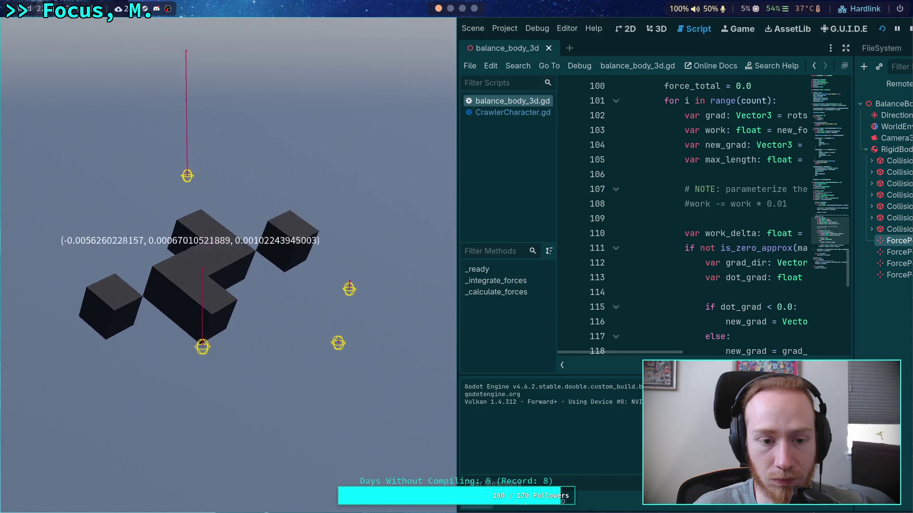
# - Stop the game, comment out the clamp line and add a copy set to maxf(work, 0.0)
pyautogui.click(909, 27)
pyautogui.scroll(-3, 378, 323)
pyautogui.scroll(1, 382, 321)
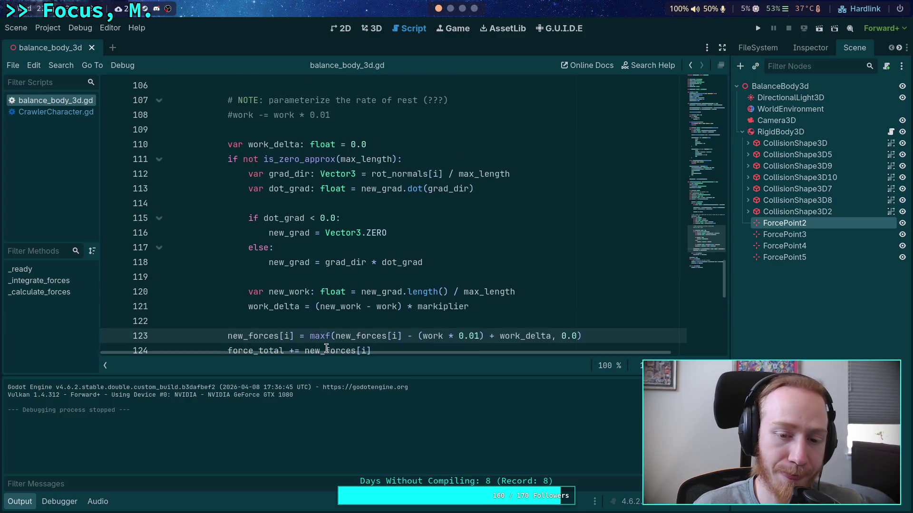
pyautogui.click(19, 500)
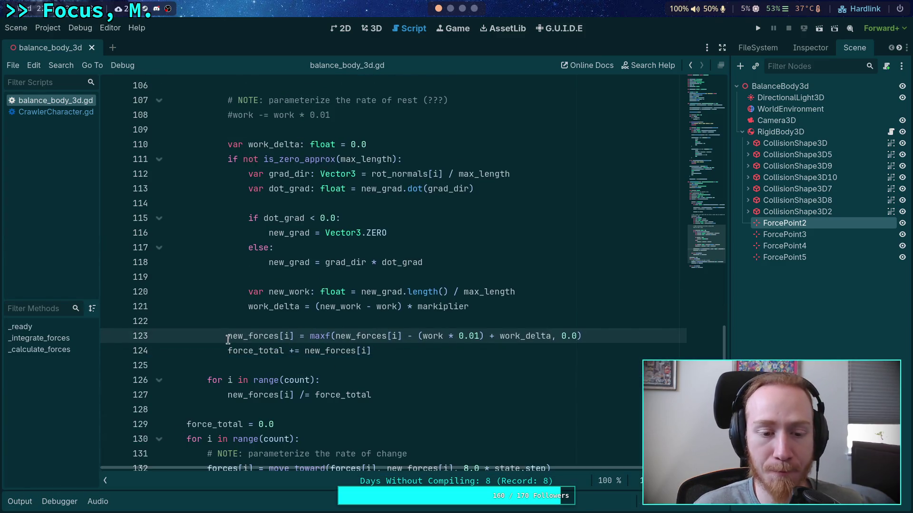
pyautogui.hotkey('ctrl', 'shift', 'd')
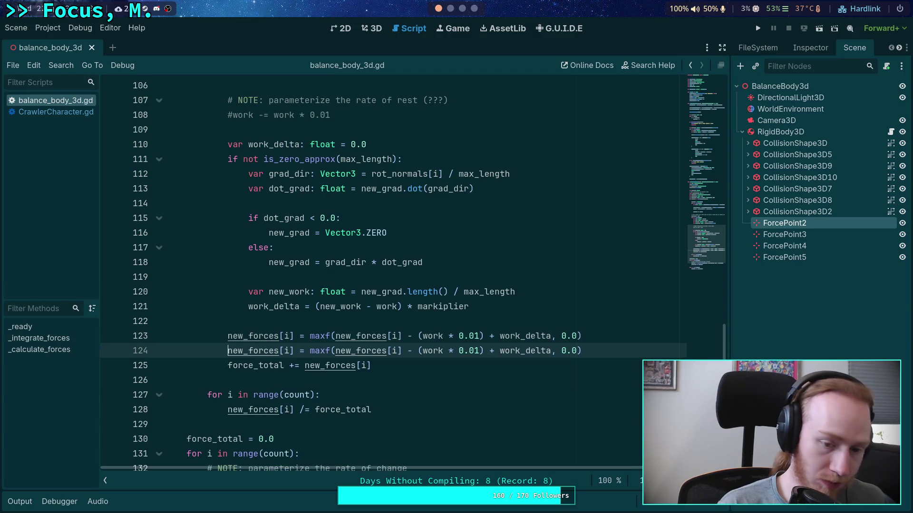
pyautogui.press('Up')
pyautogui.hotkey('ctrl', 'k')
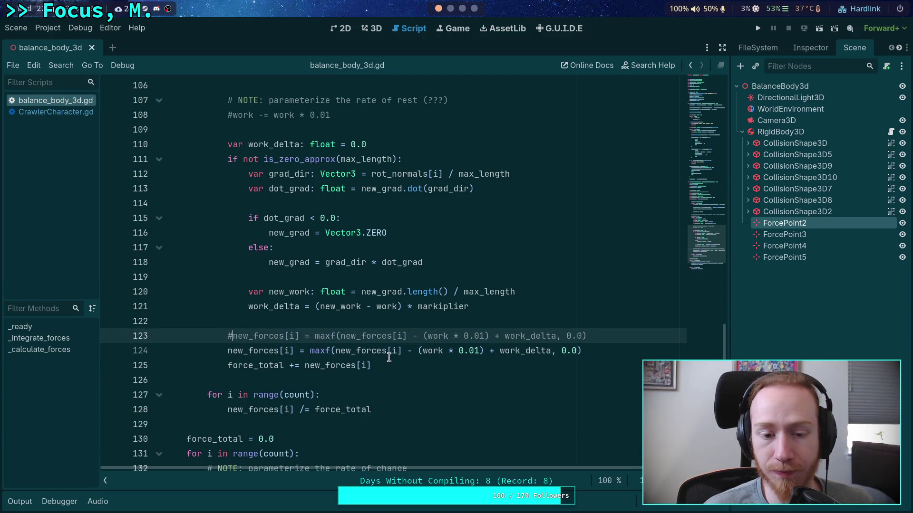
pyautogui.moveTo(336, 351); pyautogui.dragTo(556, 351)
pyautogui.write('work')
# - Uncomment the work decay line and comment out the work_delta declaration
pyautogui.scroll(1, 240, 185)
pyautogui.click(232, 160)
pyautogui.press('BackSpace')
pyautogui.click(223, 188)
pyautogui.write('#')
# - Comment the work_delta assignment, turn its copy into work +=, then save and run
pyautogui.click(292, 350)
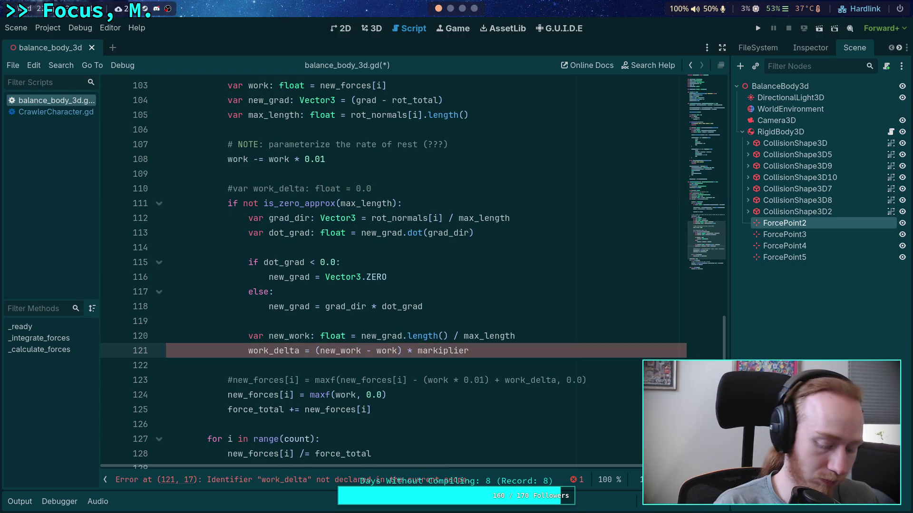
pyautogui.hotkey('ctrl', 'shift', 'd')
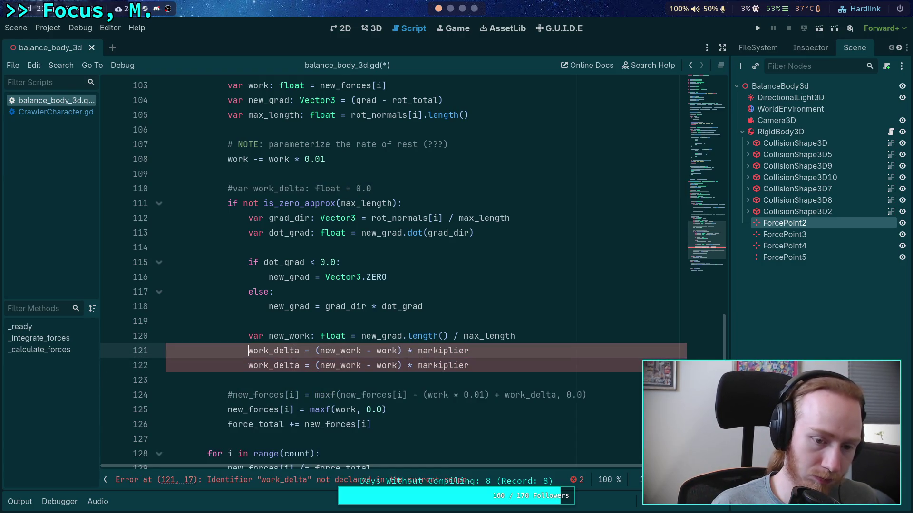
pyautogui.write('#')
pyautogui.press('Down')
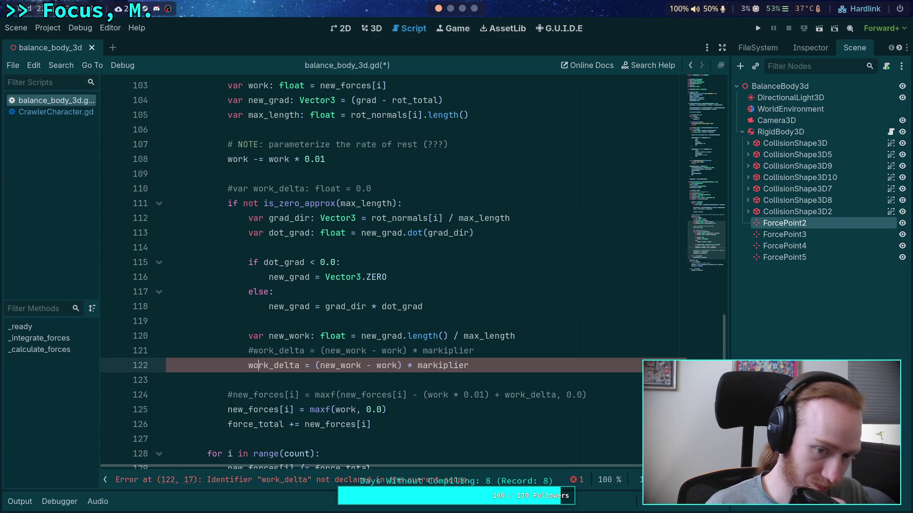
pyautogui.press('Delete')
pyautogui.press('Delete')
pyautogui.press('Delete')
pyautogui.press('Right')
pyautogui.write('+')
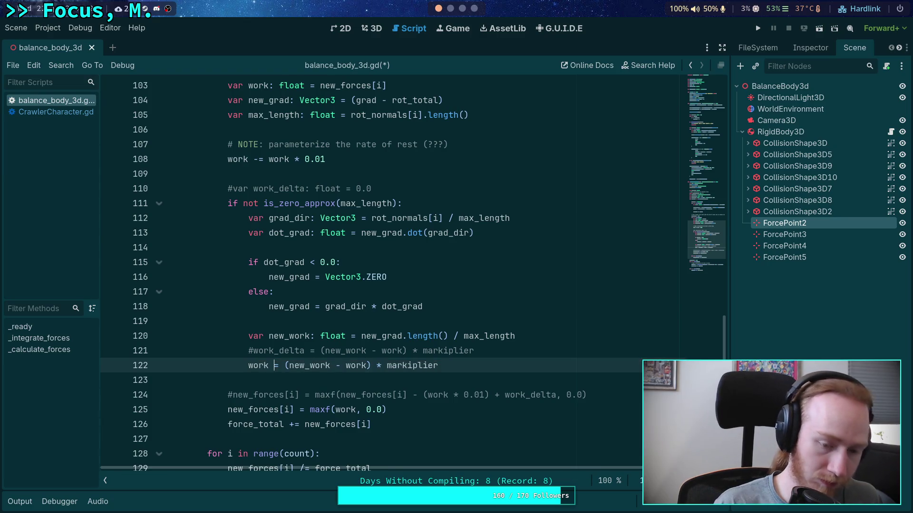
pyautogui.hotkey('ctrl', 's')
pyautogui.press('F5')
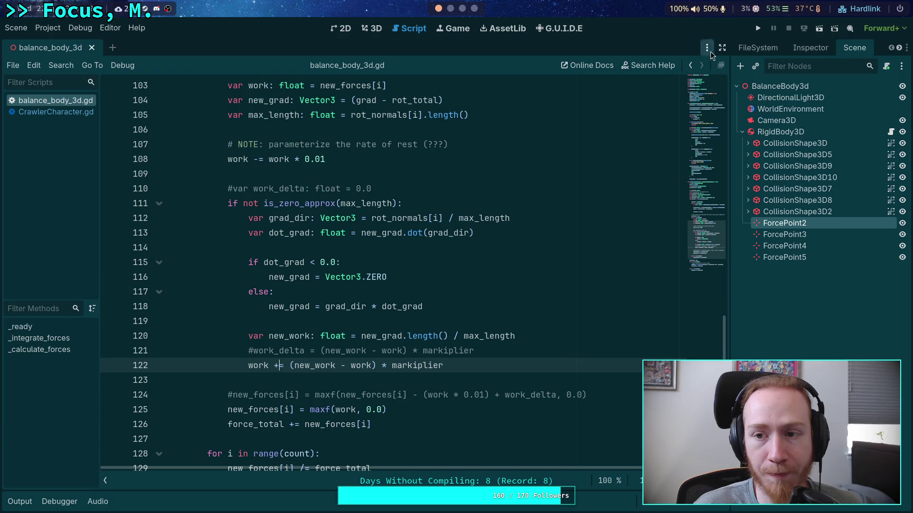
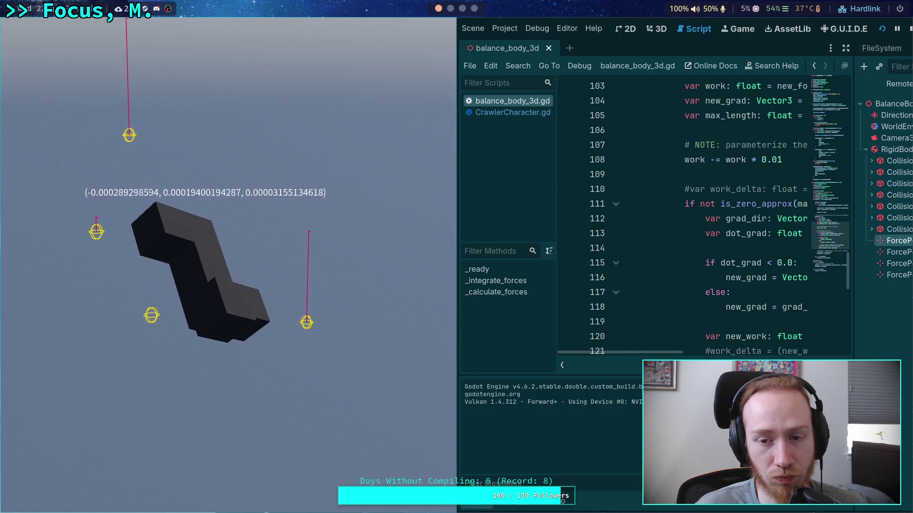
# - Stop the game and comment out lines 108 and 122 of balance_body_3d.gd
pyautogui.click(909, 26)
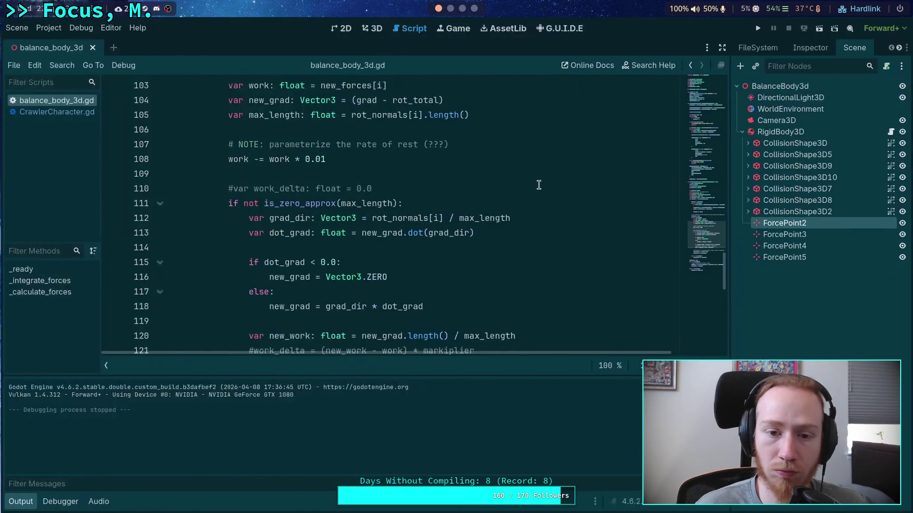
pyautogui.press('Up')
pyautogui.press('Up')
pyautogui.press('Up')
pyautogui.write('#')
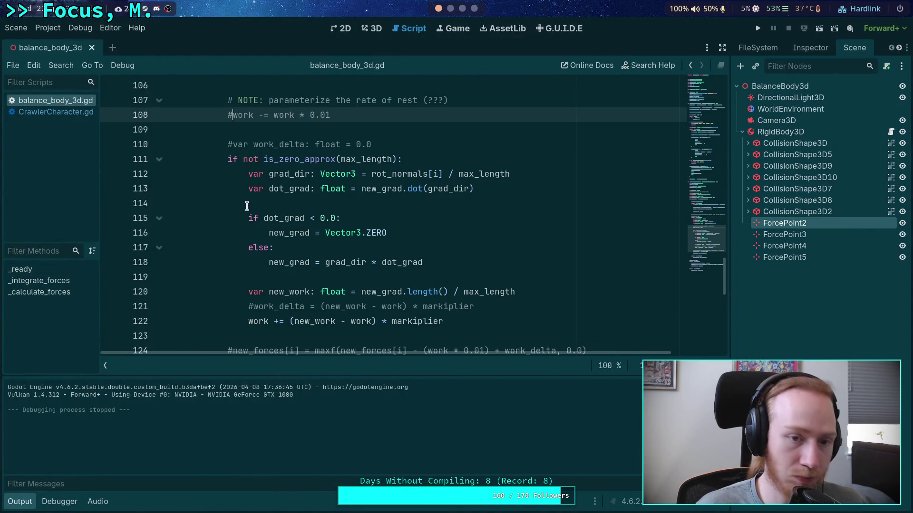
pyautogui.click(233, 144)
pyautogui.scroll(-2, 247, 205)
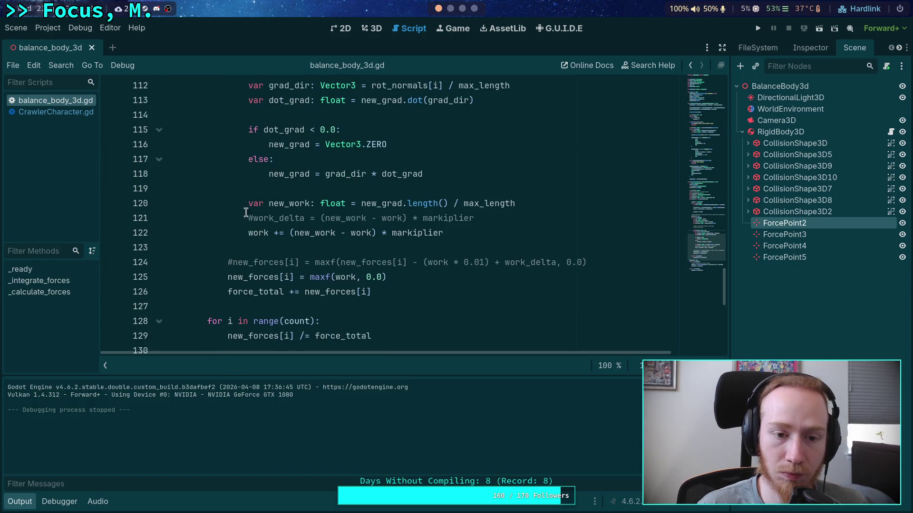
pyautogui.click(248, 233)
pyautogui.write('#')
# - Uncomment the work_delta lines 121 and 124, comment out line 125, then save and run
pyautogui.click(253, 218)
pyautogui.press('BackSpace')
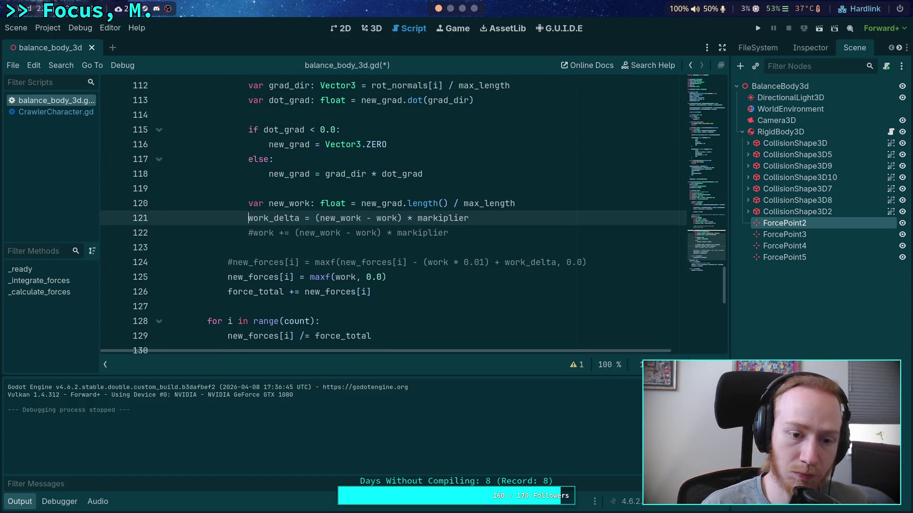
pyautogui.click(235, 262)
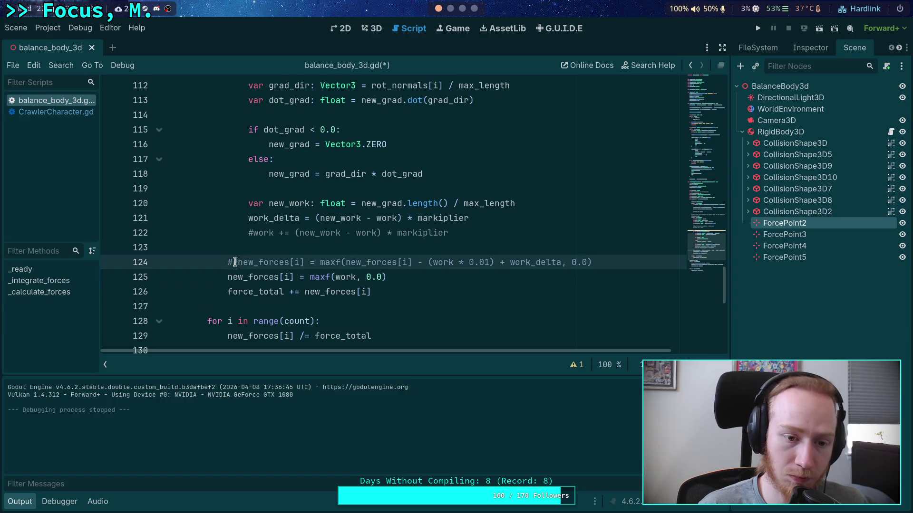
pyautogui.write('#')
pyautogui.press('BackSpace')
pyautogui.press('BackSpace')
pyautogui.click(228, 277)
pyautogui.write('#')
pyautogui.hotkey('ctrl', 's')
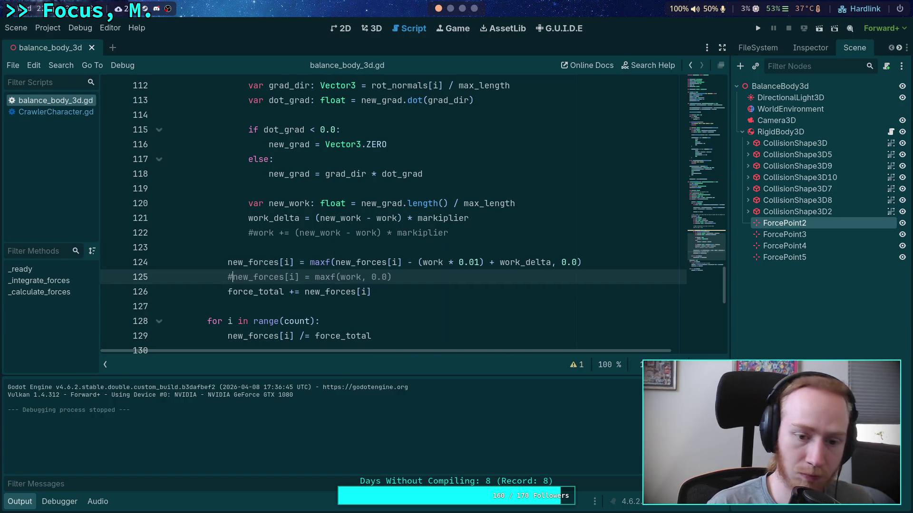
pyautogui.press('F5')
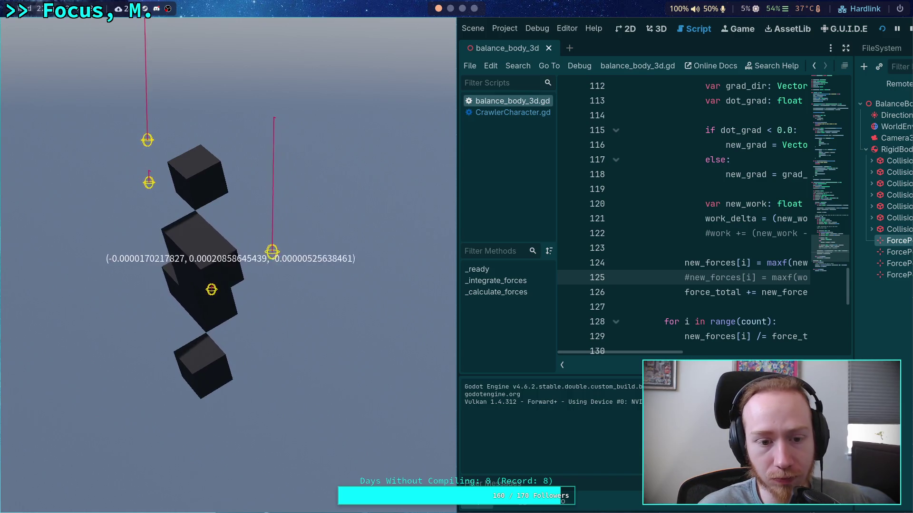
# - Stop the running balance game to get back to balance_body_3d.gd in the editor
pyautogui.click(909, 28)
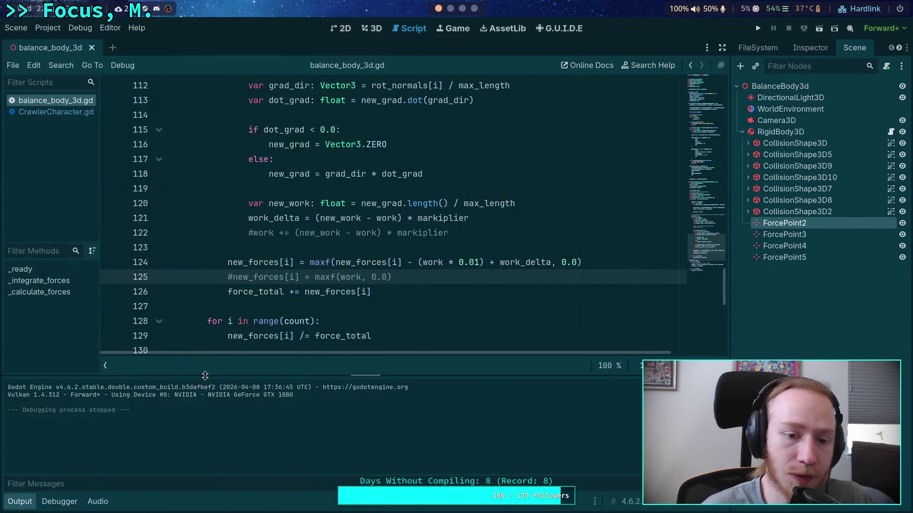
# - Hide the Output panel and comment out line 124 and the work_delta declaration on line 110
pyautogui.click(19, 501)
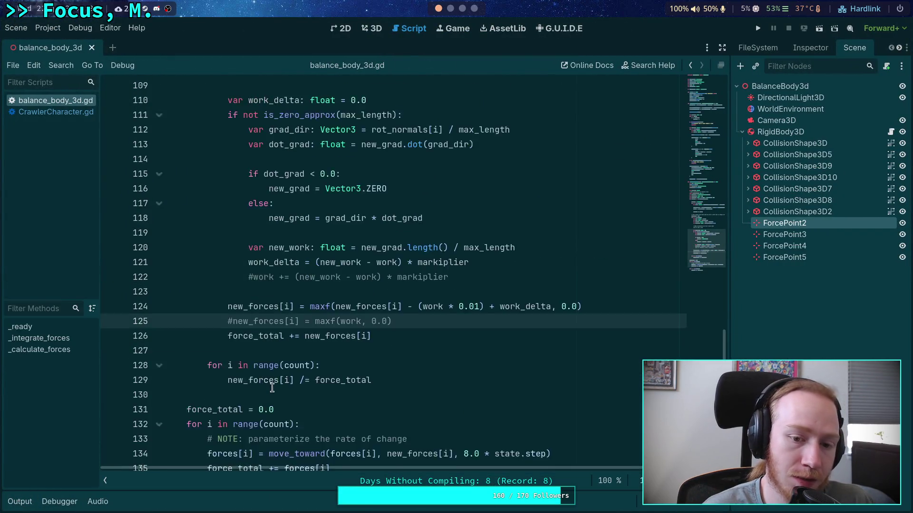
pyautogui.scroll(1, 275, 396)
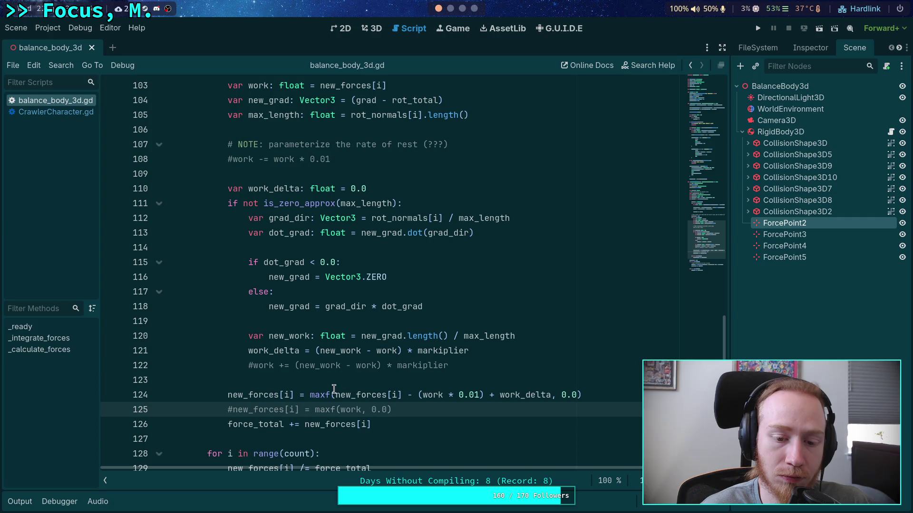
pyautogui.moveTo(335, 398)
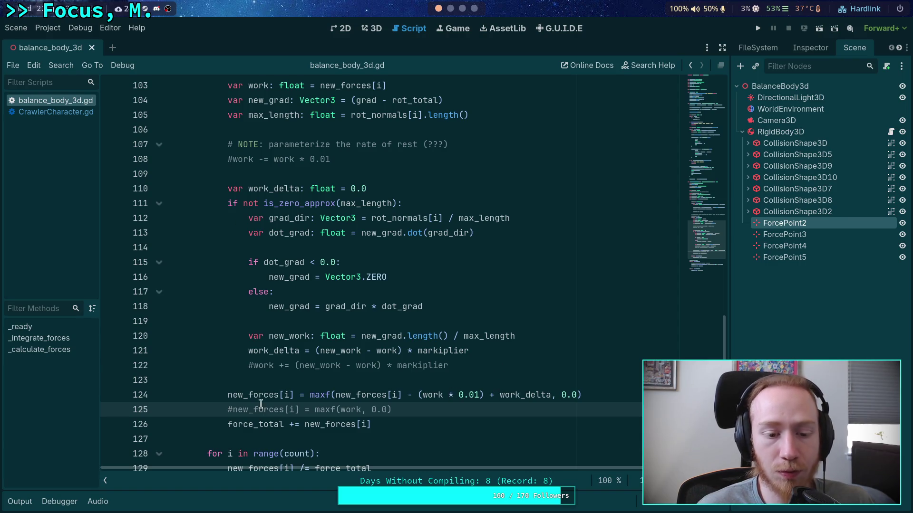
pyautogui.click(221, 395)
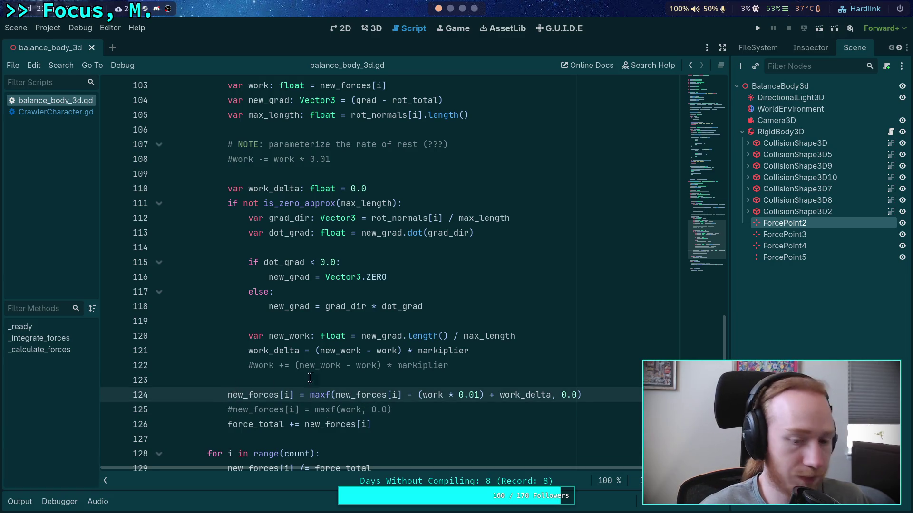
pyautogui.write('#')
pyautogui.click(395, 188)
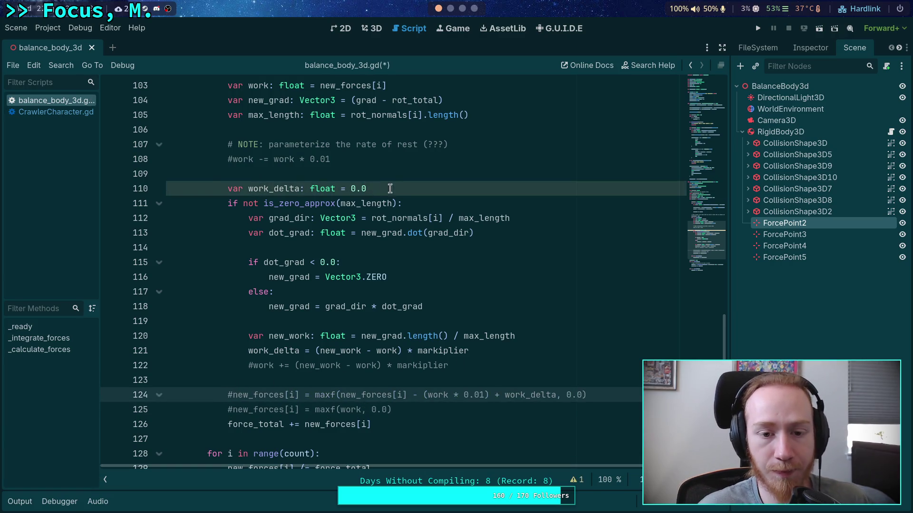
pyautogui.click(228, 188)
pyautogui.write('#')
# - Comment out line 121 and uncomment the work += line 122 and maxf(work, 0.0) line 125
pyautogui.click(248, 350)
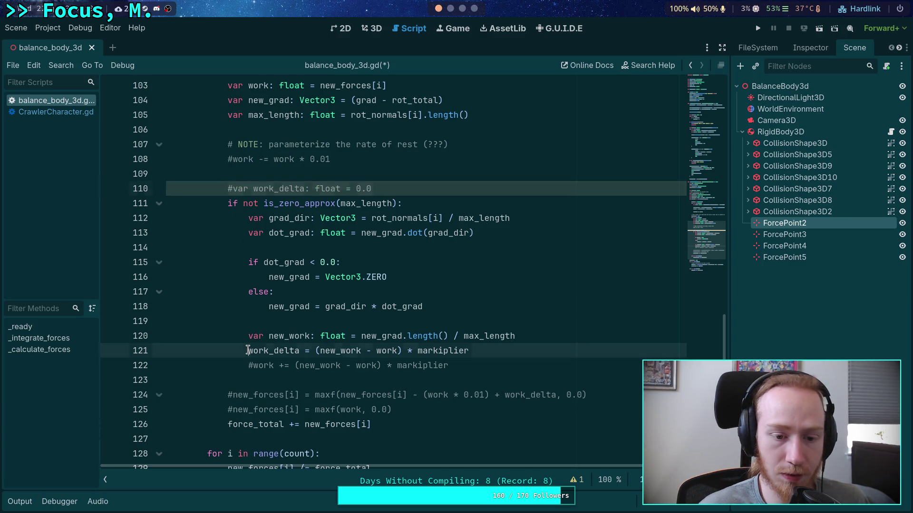
pyautogui.write('#')
pyautogui.press('Down')
pyautogui.press('BackSpace')
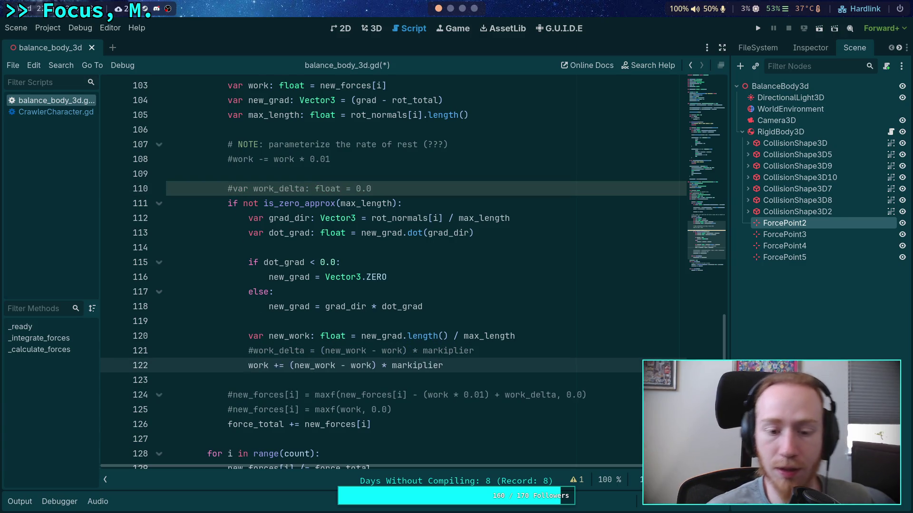
pyautogui.click(226, 410)
pyautogui.press('Delete')
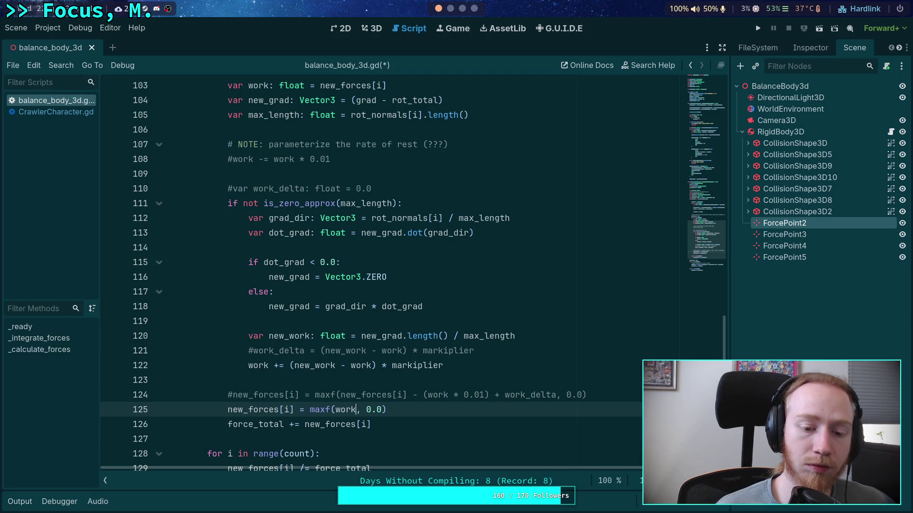
# - Add the decay line 'work -= new_forces[i] * 0.01', save, and run the project
pyautogui.press('Up')
pyautogui.press('Up')
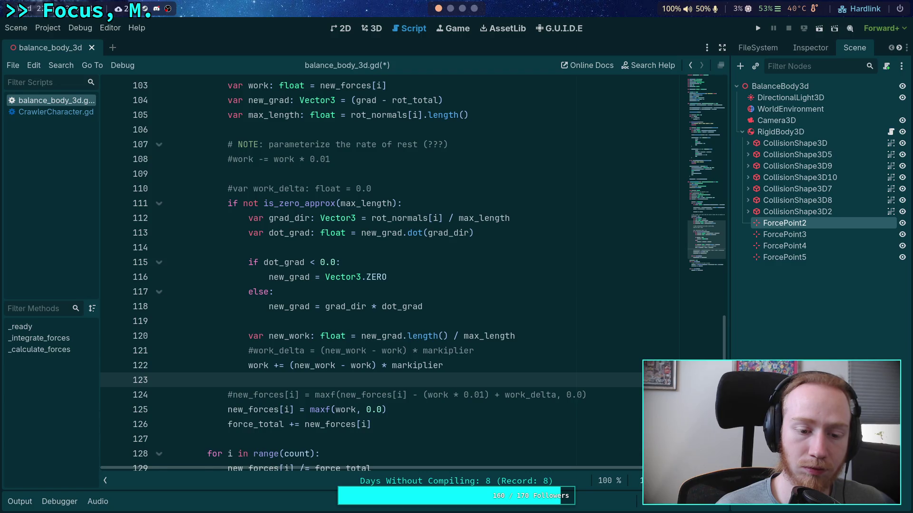
pyautogui.press('Return')
pyautogui.click(166, 380)
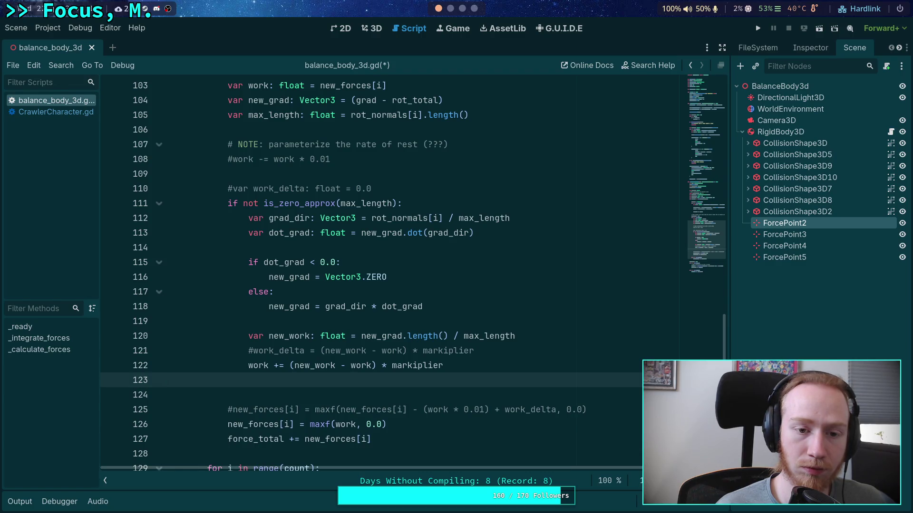
pyautogui.press('Return')
pyautogui.write('ork -= new_for')
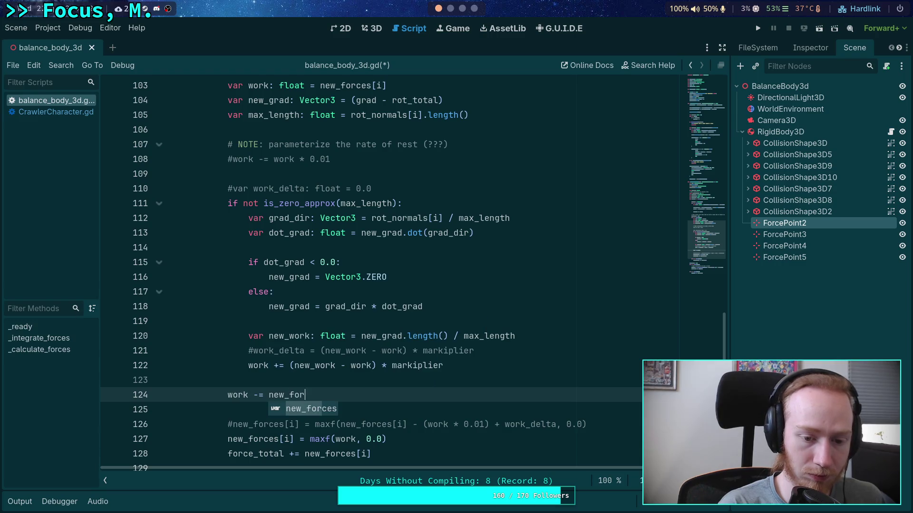
pyautogui.write('ces[i')
pyautogui.write('] * 0.01')
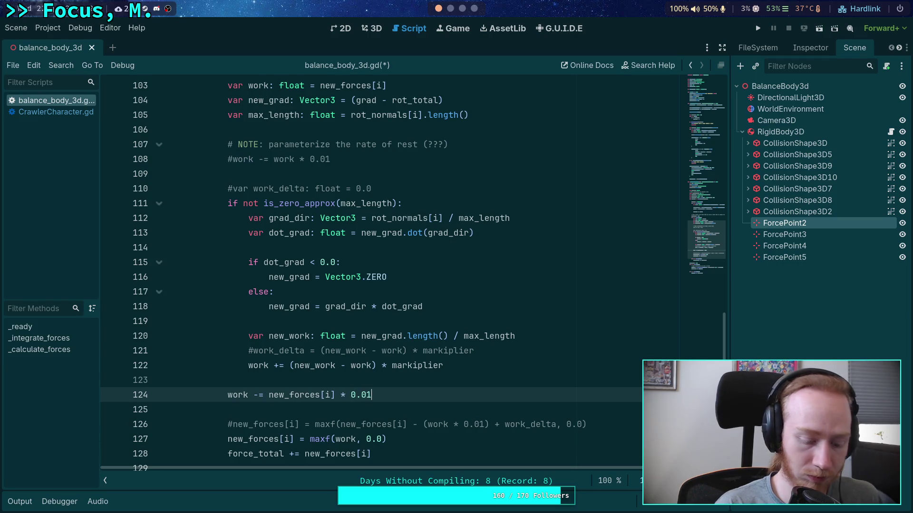
pyautogui.hotkey('ctrl', 's')
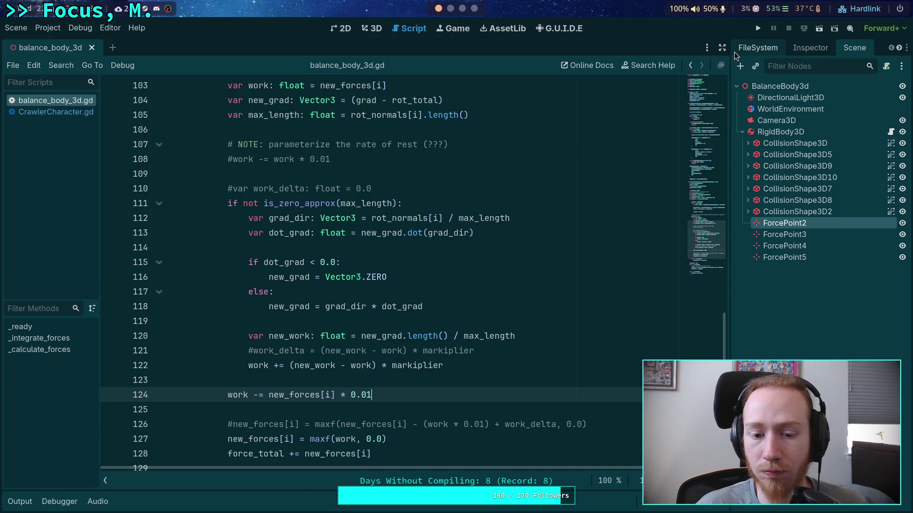
pyautogui.press('F5')
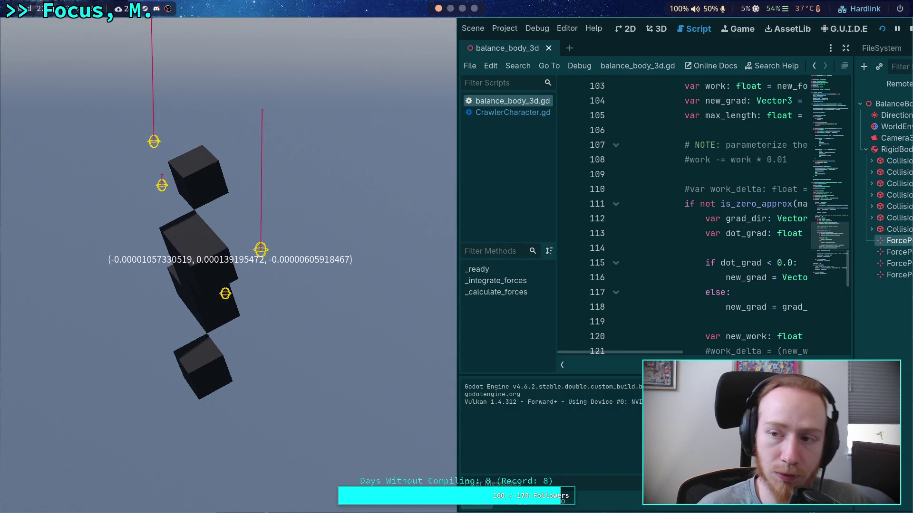
# - Stop the running game and put the caret at the end of line 124
pyautogui.click(909, 29)
pyautogui.click(430, 268)
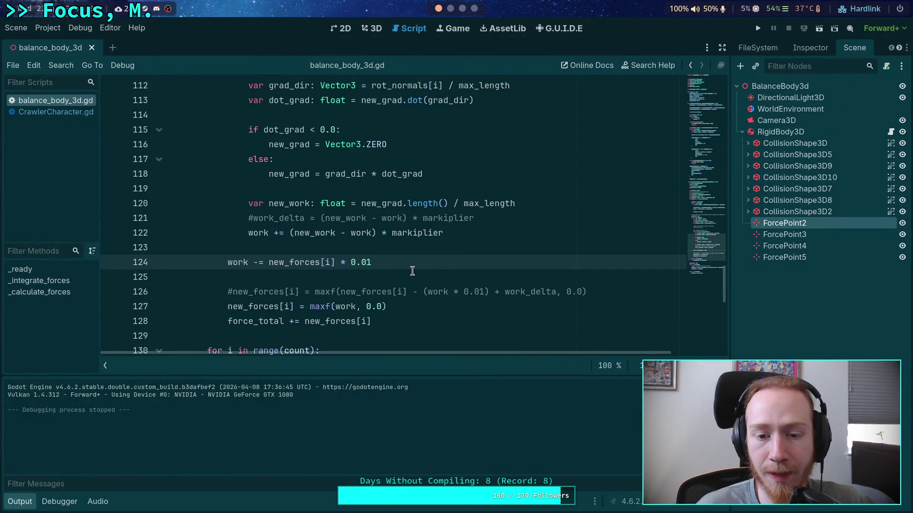
# - Hide the Output panel, uncomment the work_delta declaration, and start it at -work instead of 0.0
pyautogui.click(20, 502)
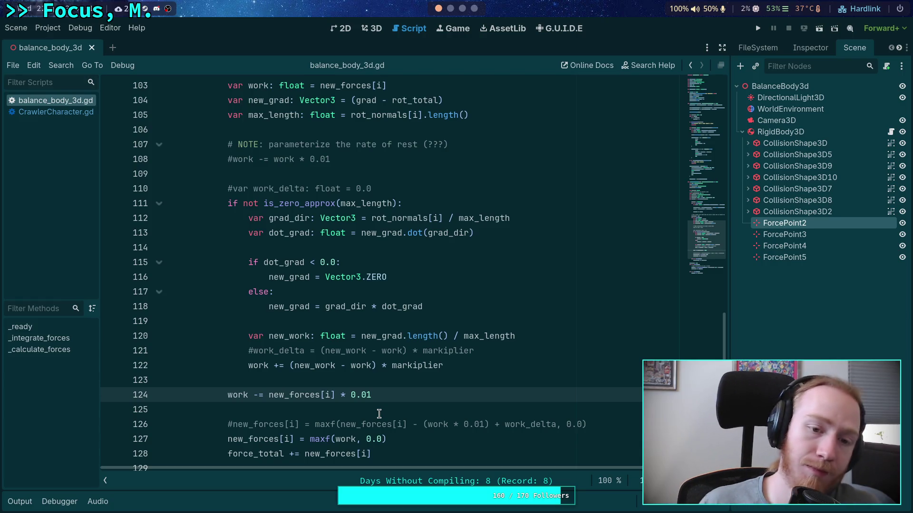
pyautogui.click(237, 187)
pyautogui.hotkey('ctrl', 'k')
pyautogui.doubleClick(352, 189)
pyautogui.write('-work *')
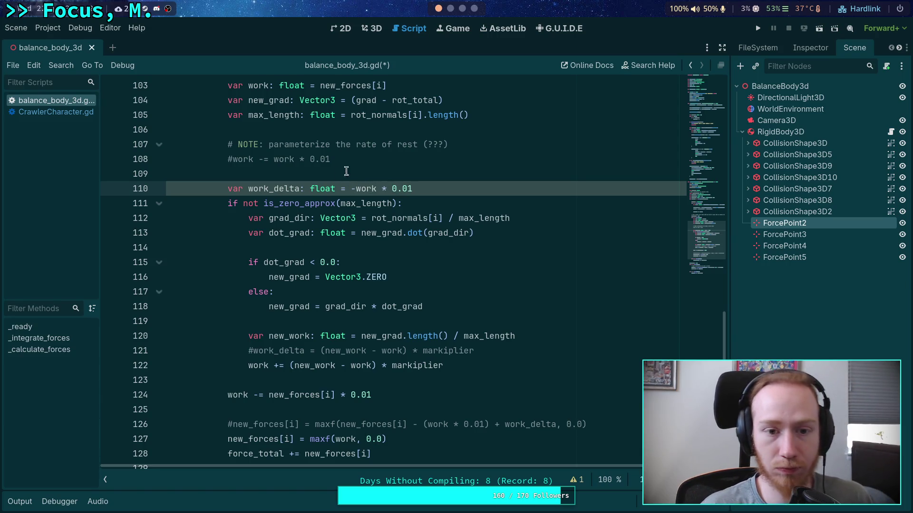
# - Delete the old rate-of-rest lines, the work += accumulation line, and the work decay line
pyautogui.moveTo(343, 173); pyautogui.dragTo(534, 143)
pyautogui.press('BackSpace')
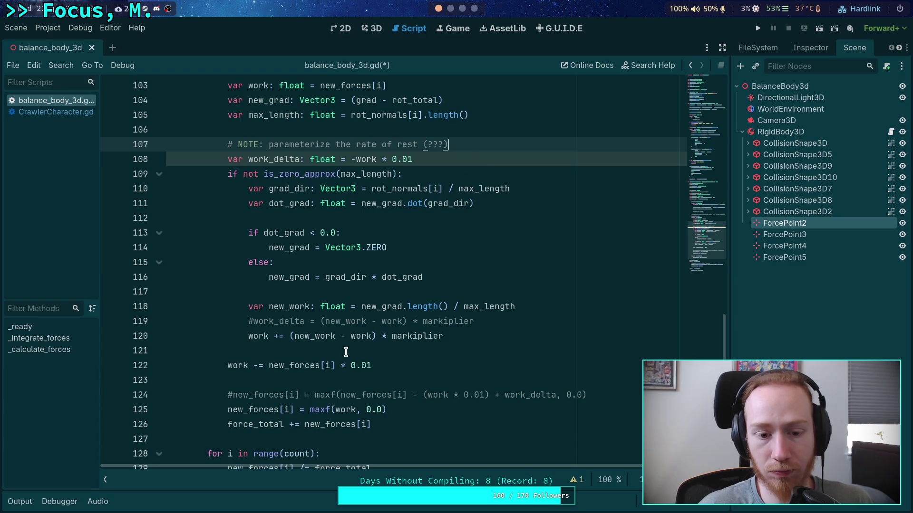
pyautogui.moveTo(250, 337); pyautogui.dragTo(484, 339)
pyautogui.press('BackSpace')
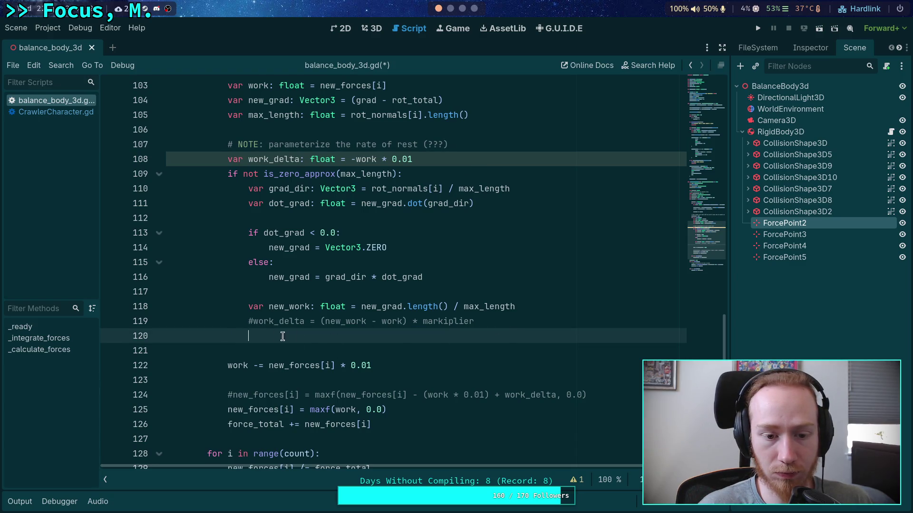
pyautogui.press('BackSpace')
pyautogui.press('BackSpace')
pyautogui.moveTo(395, 356); pyautogui.dragTo(391, 327)
pyautogui.press('BackSpace')
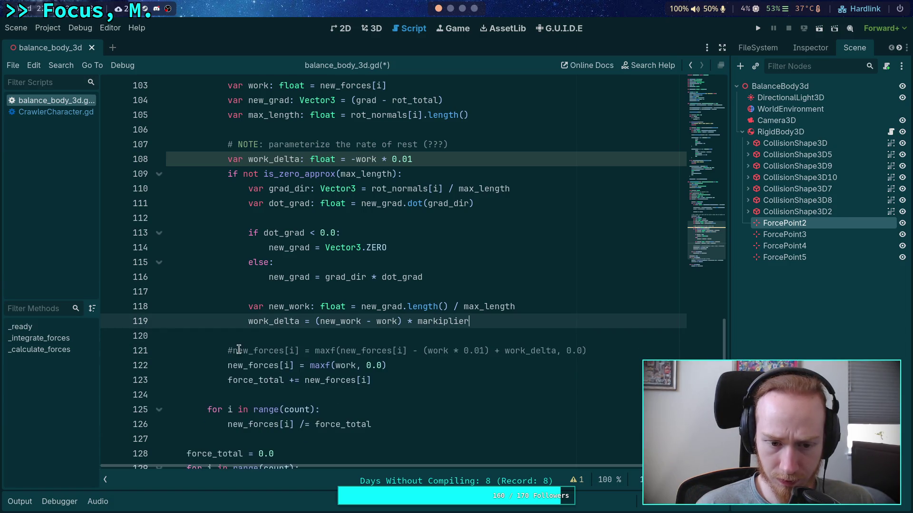
# - Use work + work_delta in the new_forces formula, delete the commented-out line, and save
pyautogui.click(356, 366)
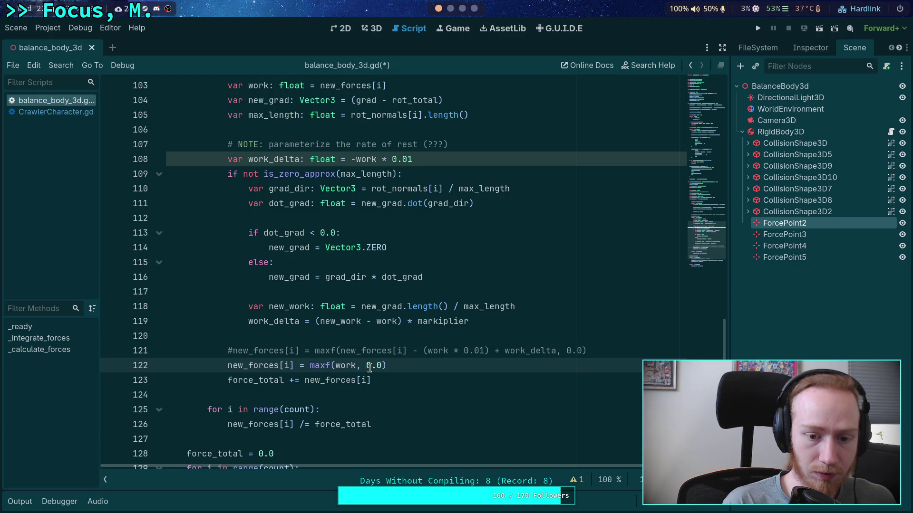
pyautogui.write('+ work')
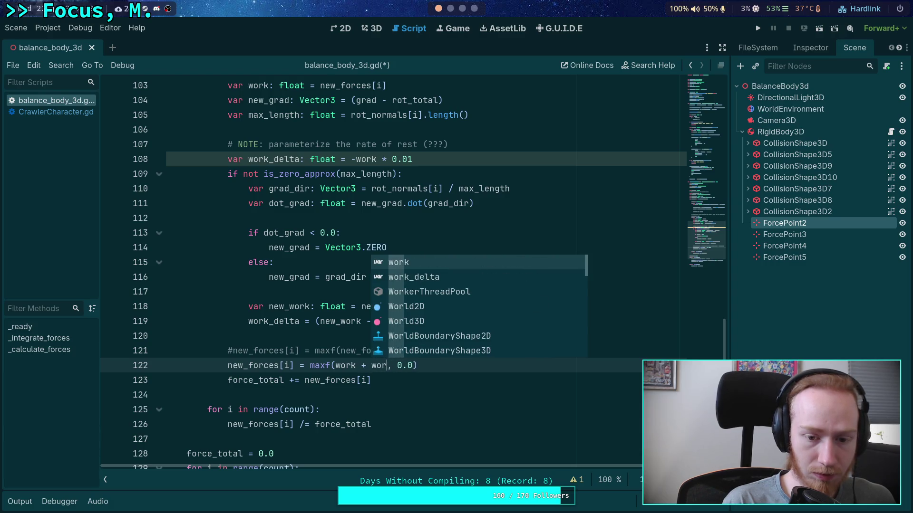
pyautogui.write('_d')
pyautogui.press('Return')
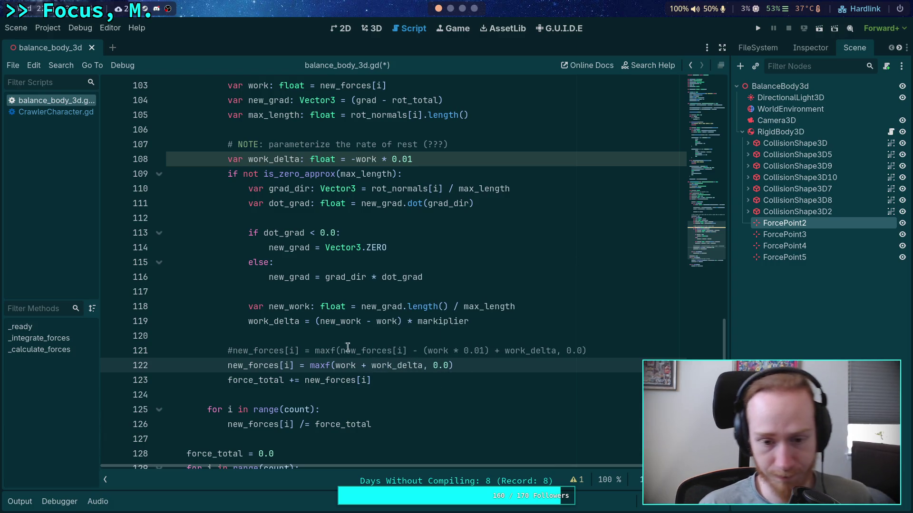
pyautogui.click(620, 346)
pyautogui.hotkey('ctrl', 'shift', 'k')
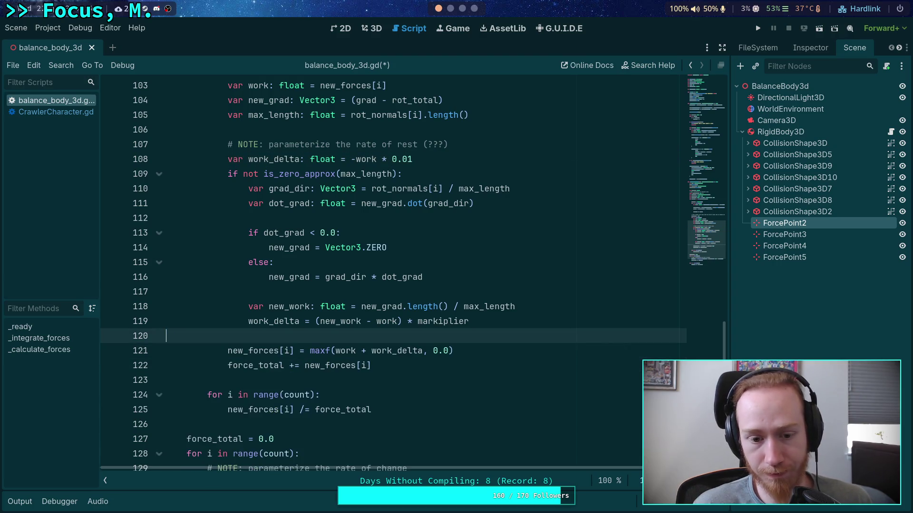
pyautogui.hotkey('ctrl', 's')
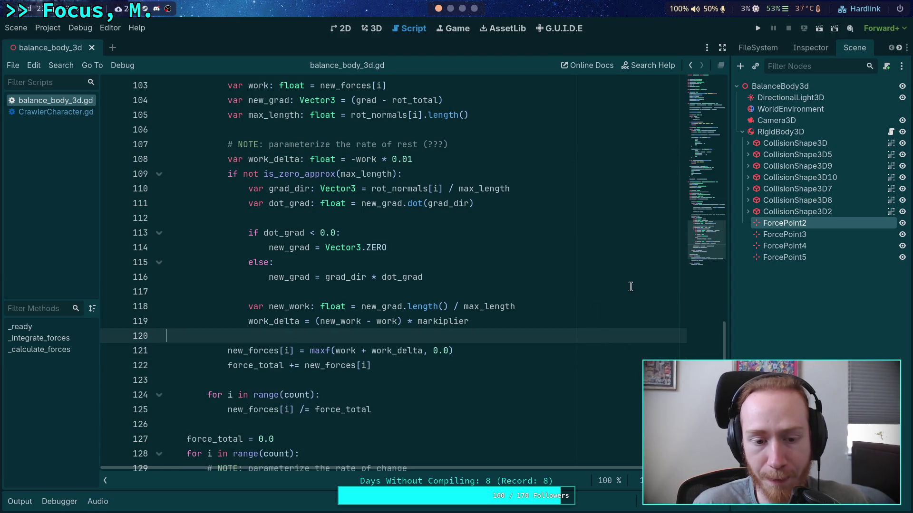
# - Make work_delta accumulate with += and run the game to test the balancing
pyautogui.click(307, 321)
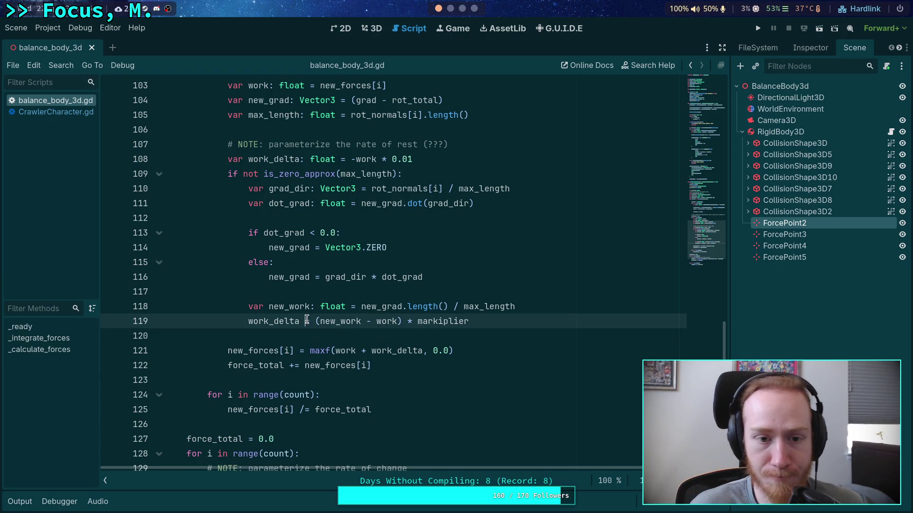
pyautogui.write('+')
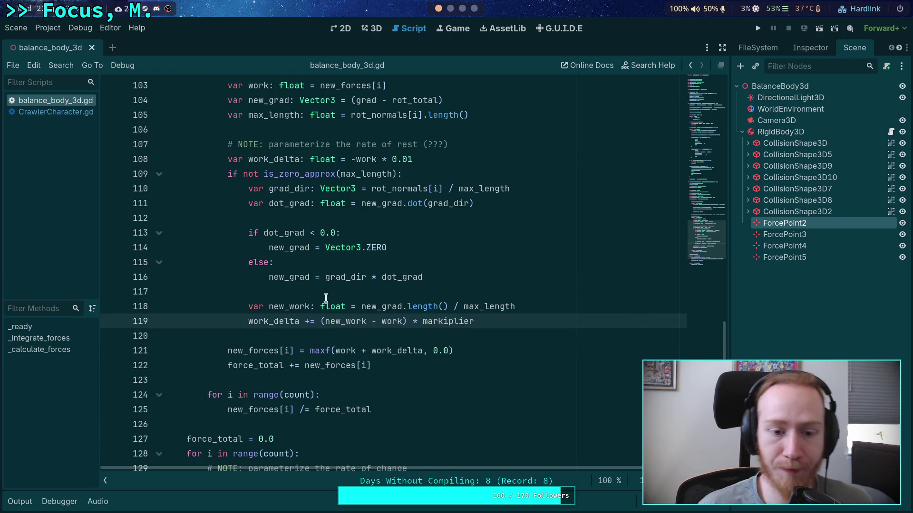
pyautogui.scroll(1, 326, 298)
pyautogui.doubleClick(267, 366)
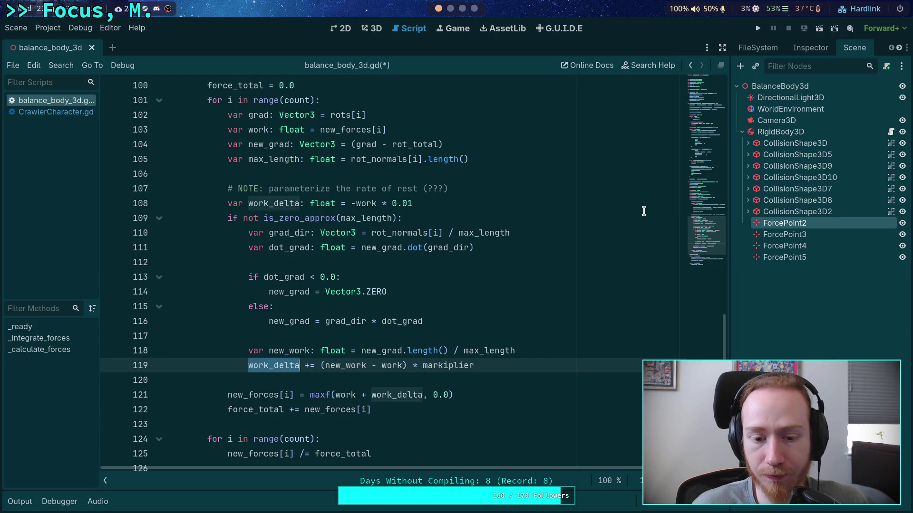
pyautogui.click(757, 28)
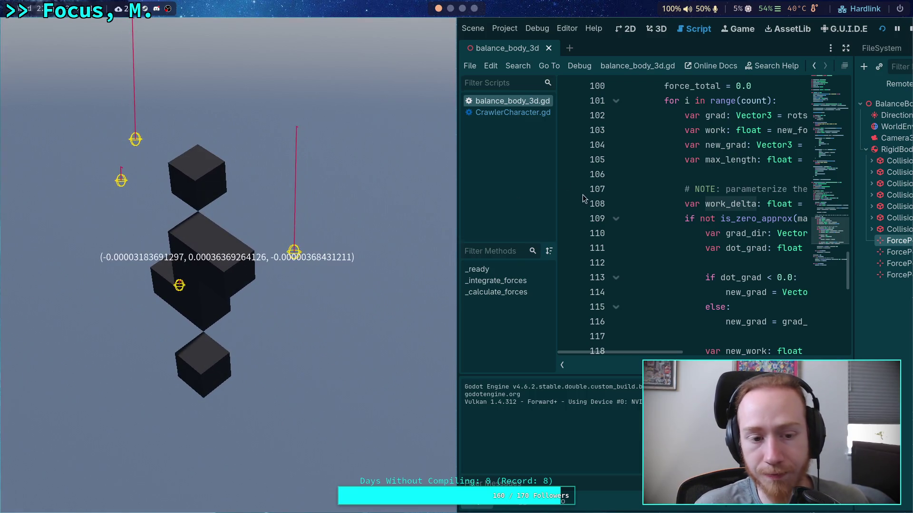
# - Stop the running game and put the caret on empty line 117 of balance_body_3d.gd
pyautogui.click(909, 30)
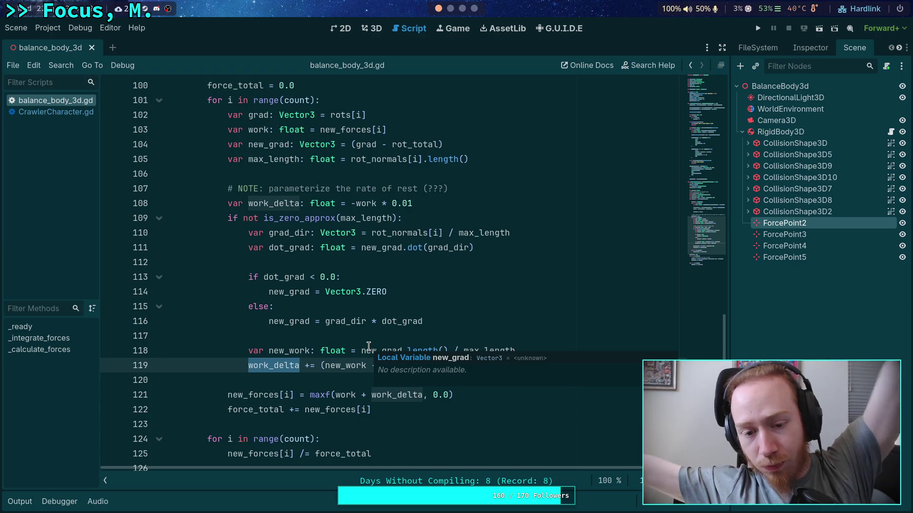
pyautogui.click(388, 338)
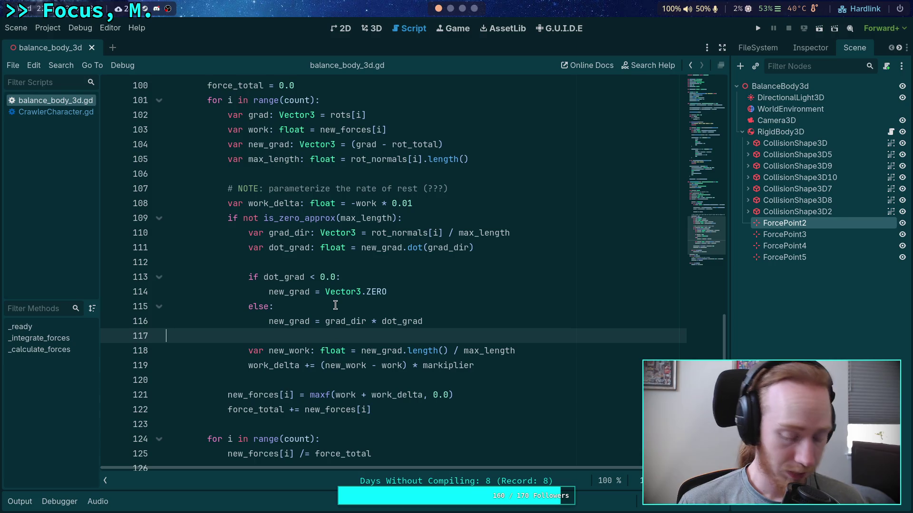
# - Jump back to CrawlerCharacter.gd at the leg-gravity impulse code with Alt+Left
pyautogui.hotkey('alt', 'Left')
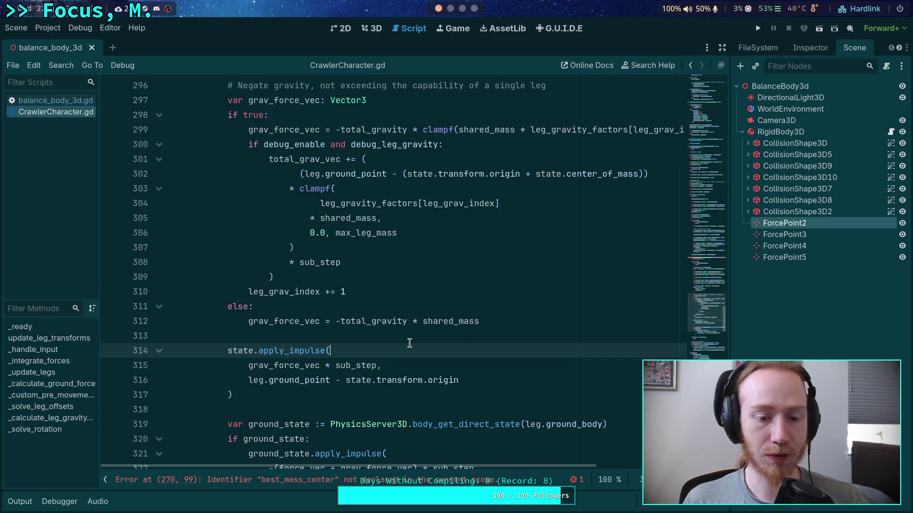
pyautogui.scroll(-2, 422, 365)
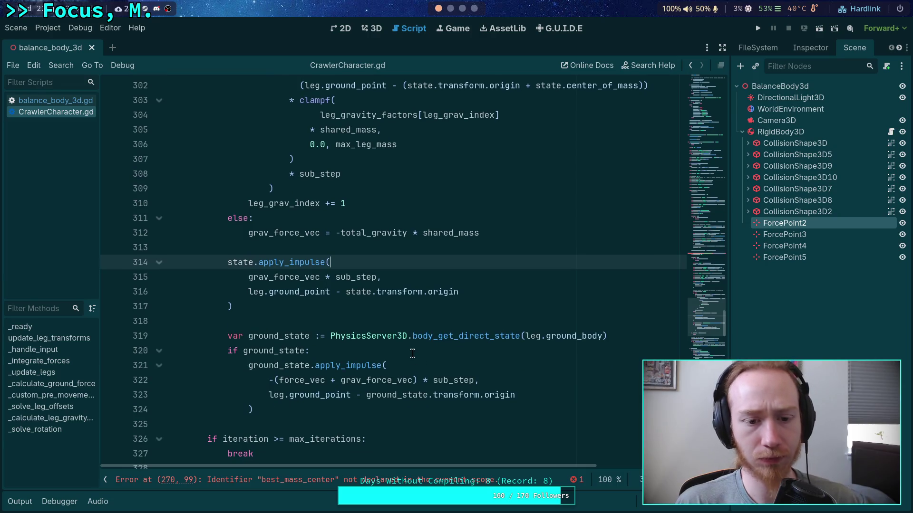
pyautogui.doubleClick(285, 277)
pyautogui.scroll(3, 428, 333)
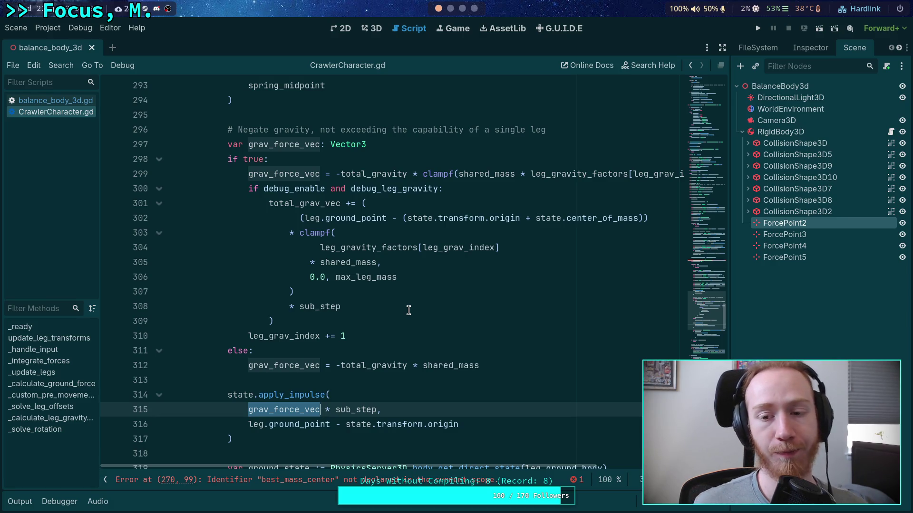
pyautogui.scroll(1, 408, 310)
pyautogui.moveTo(455, 468)
pyautogui.mouseDown()
pyautogui.moveTo(549, 474)
pyautogui.moveTo(592, 463)
pyautogui.moveTo(484, 475)
pyautogui.mouseUp()
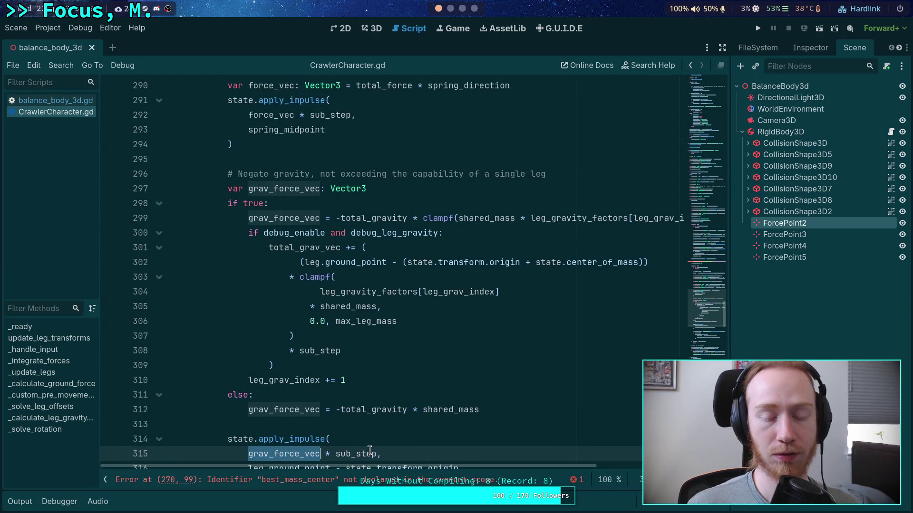
pyautogui.moveTo(370, 451)
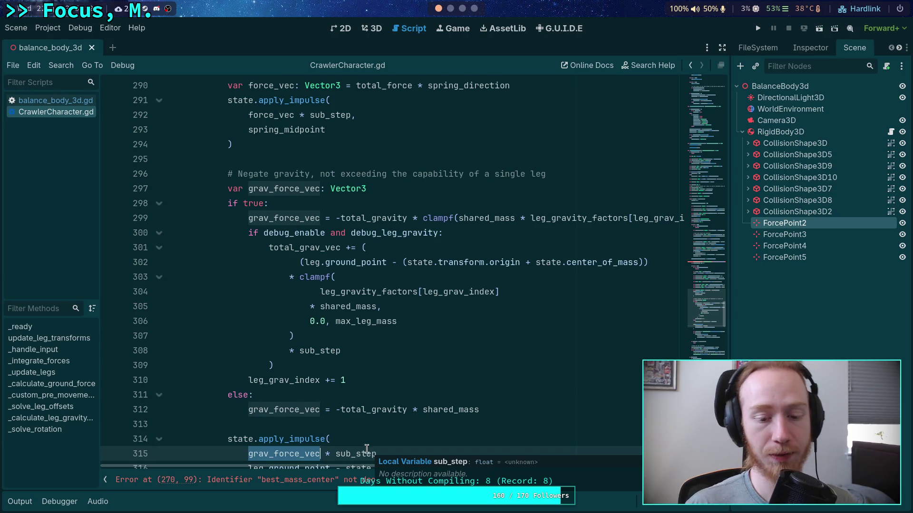
pyautogui.scroll(-10, 367, 428)
pyautogui.scroll(-8, 364, 409)
pyautogui.scroll(12, 409, 404)
pyautogui.scroll(15, 409, 404)
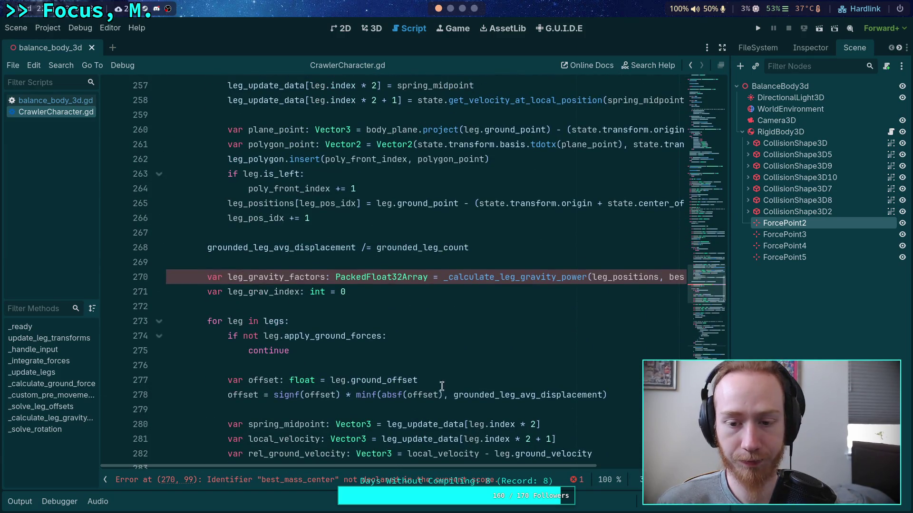
pyautogui.moveTo(490, 467)
pyautogui.mouseDown()
pyautogui.moveTo(590, 467)
pyautogui.moveTo(447, 458)
pyautogui.mouseUp()
pyautogui.scroll(-7, 422, 418)
pyautogui.scroll(-20, 422, 419)
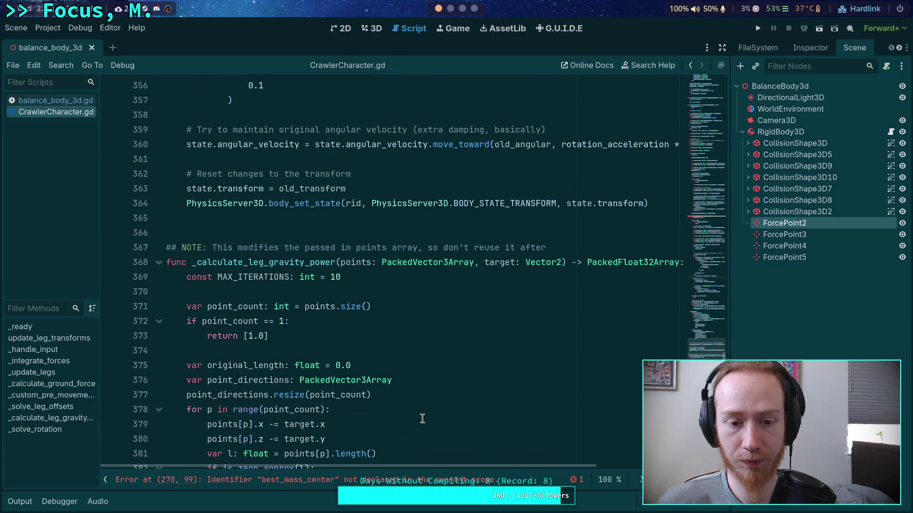
pyautogui.scroll(-17, 354, 362)
pyautogui.scroll(-13, 354, 363)
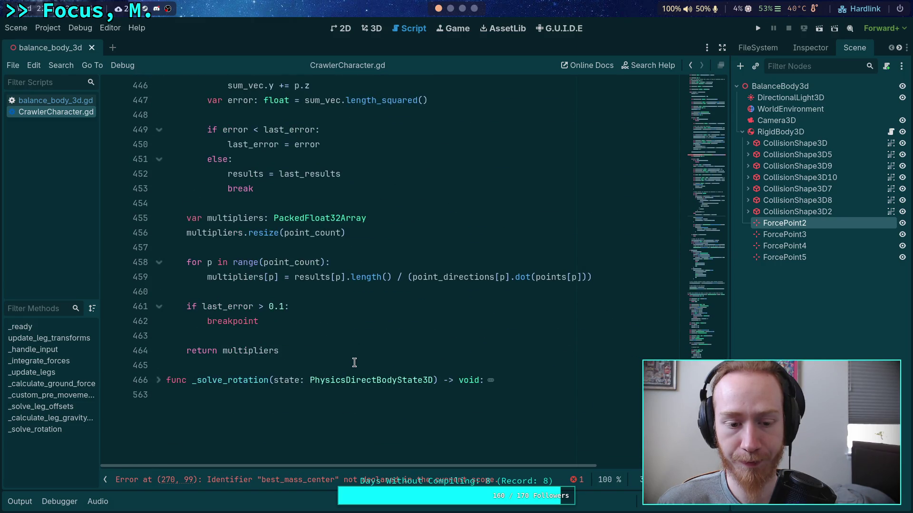
pyautogui.scroll(1, 354, 363)
pyautogui.scroll(-2, 320, 353)
pyautogui.scroll(11, 320, 352)
pyautogui.scroll(20, 322, 353)
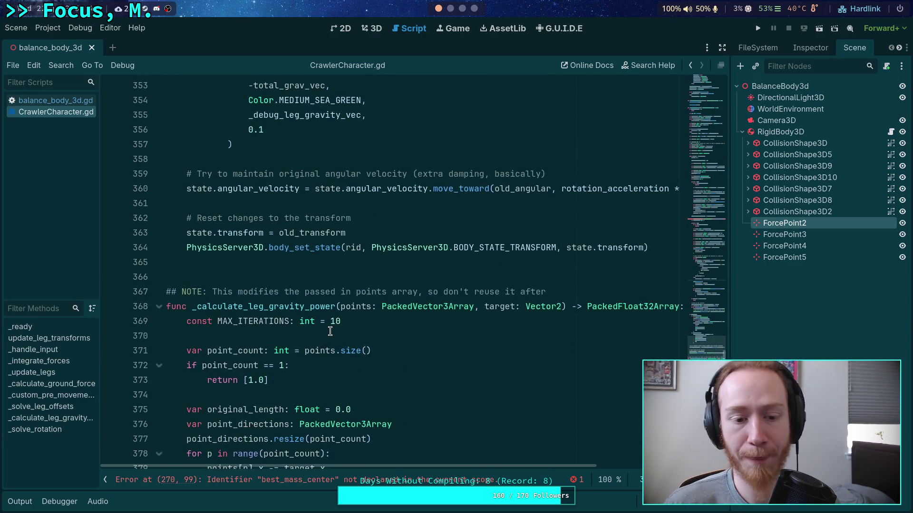
pyautogui.scroll(2, 330, 332)
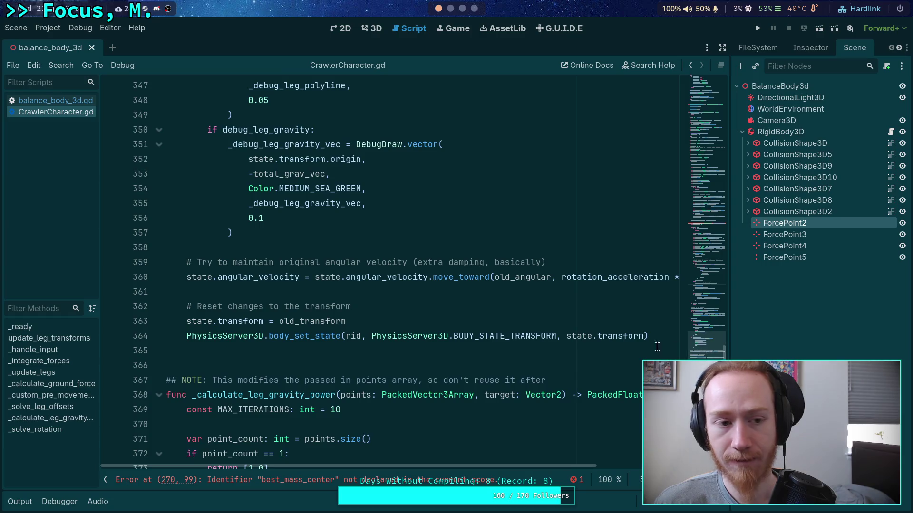
pyautogui.doubleClick(334, 408)
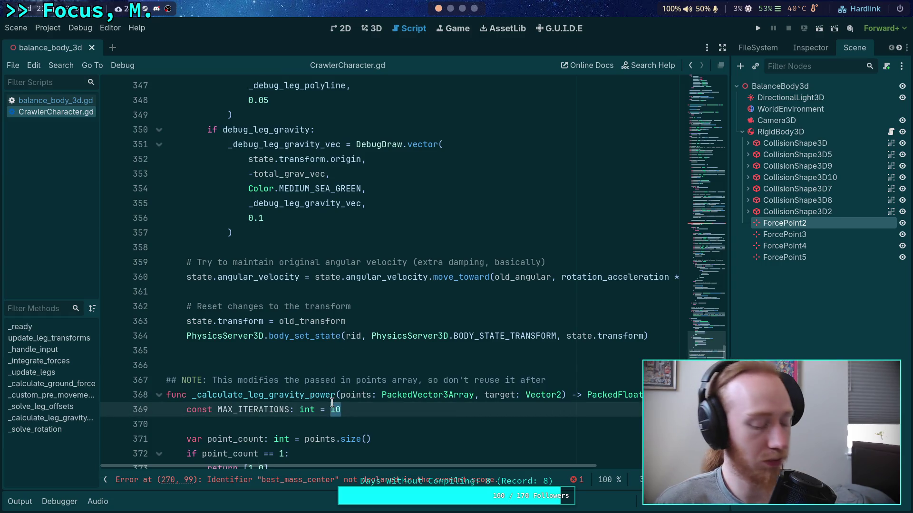
# - Set MAX_ITERATIONS to 2 and copy the rots and rot_normals lines 77–80 from balance_body_3d.gd
pyautogui.write('2')
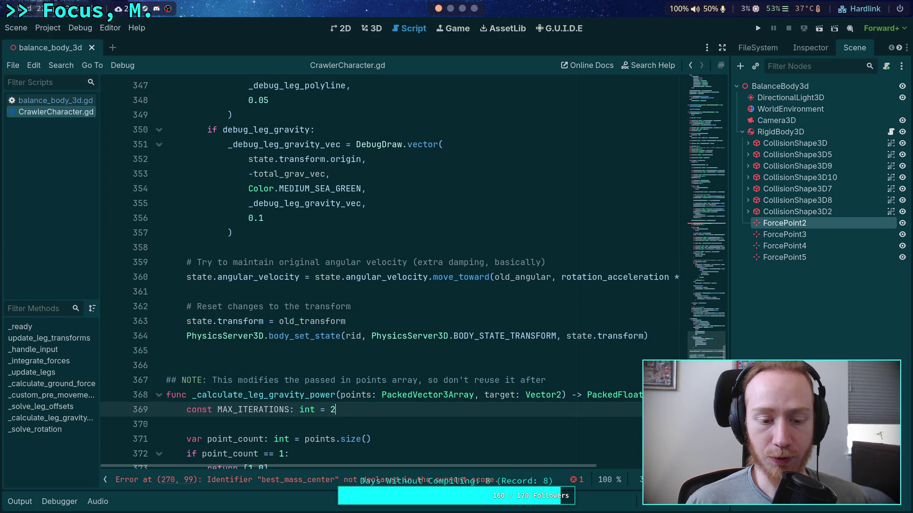
pyautogui.scroll(-2, 424, 367)
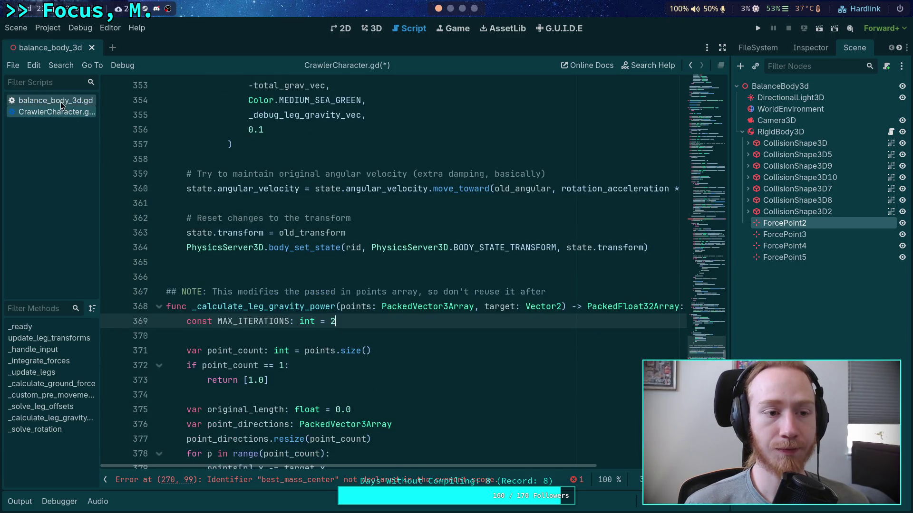
pyautogui.click(61, 101)
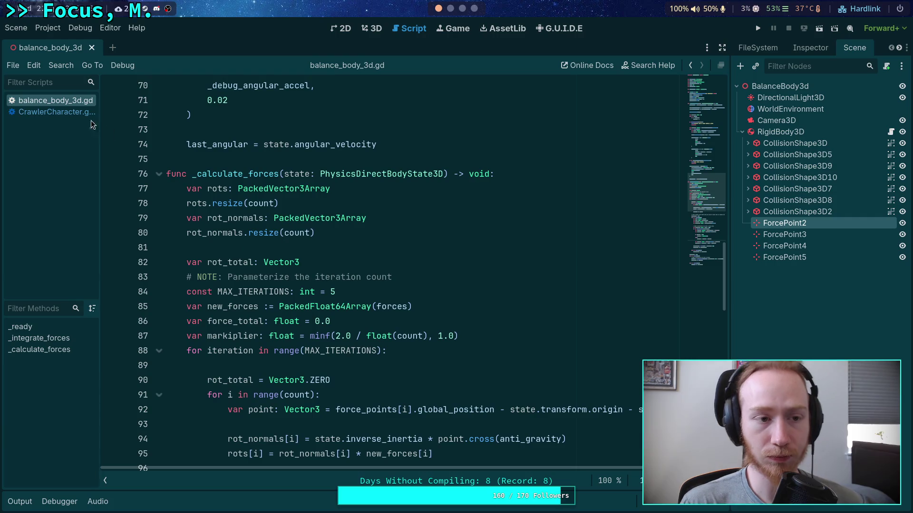
pyautogui.click(186, 190)
pyautogui.hotkey('shift', 'Down')
pyautogui.hotkey('shift', 'Down')
pyautogui.hotkey('shift', 'Down')
pyautogui.hotkey('shift', 'End')
pyautogui.hotkey('ctrl', 'c')
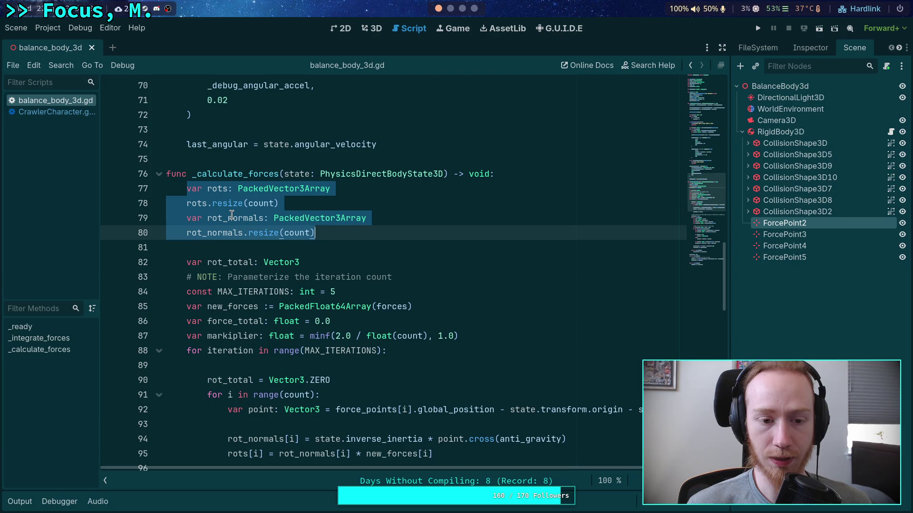
pyautogui.rightClick(199, 210)
pyautogui.click(234, 254)
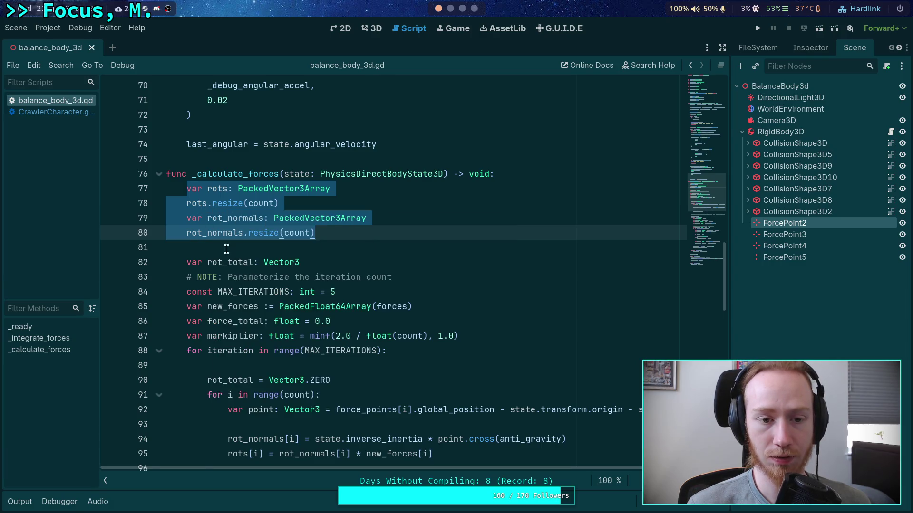
pyautogui.click(73, 114)
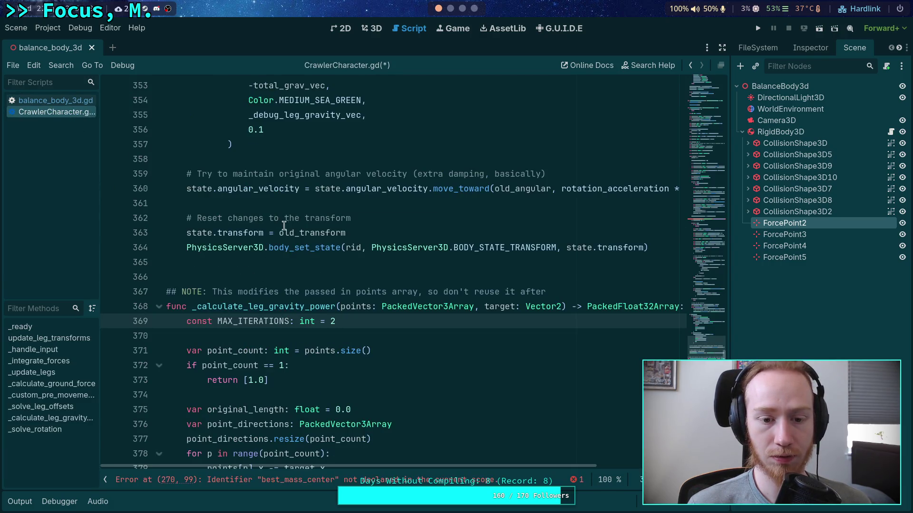
pyautogui.scroll(-2, 288, 252)
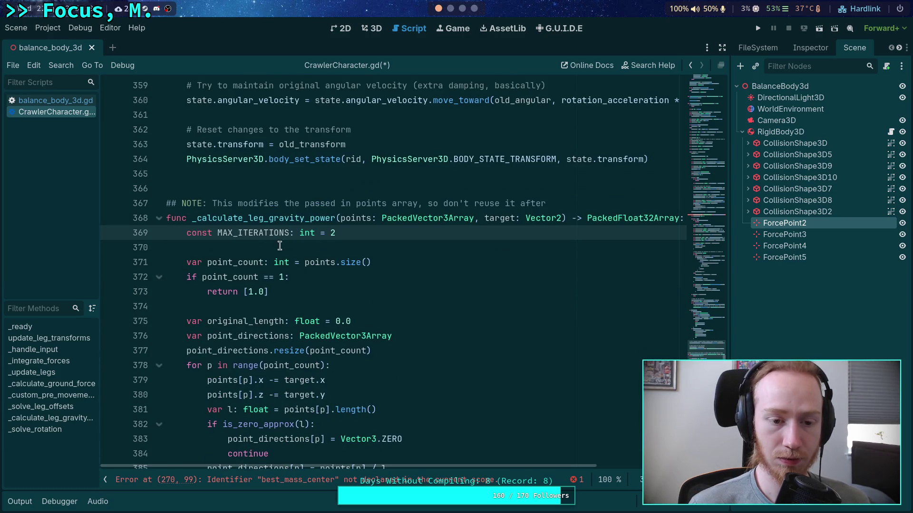
pyautogui.scroll(-2, 337, 250)
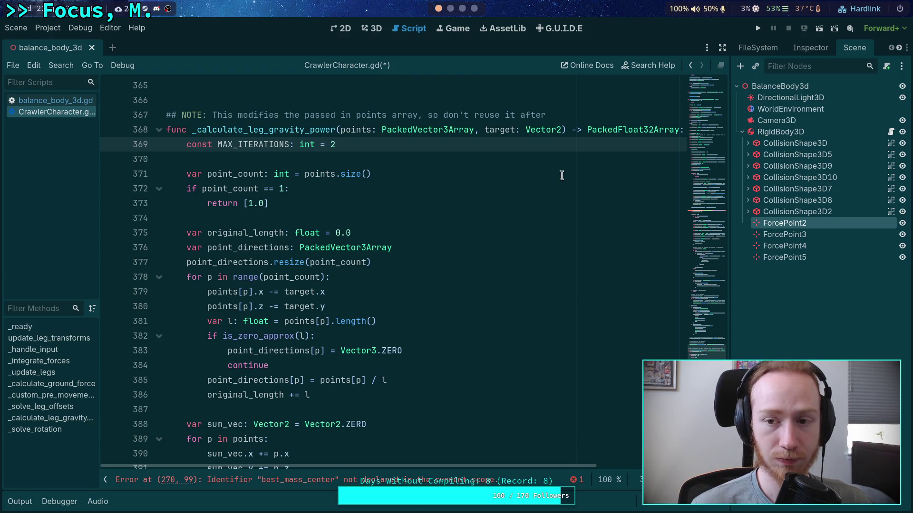
# - Change the return type to PackedFloat64Array and paste the rots and rot_normals declarations at line 374
pyautogui.moveTo(644, 129); pyautogui.dragTo(651, 129)
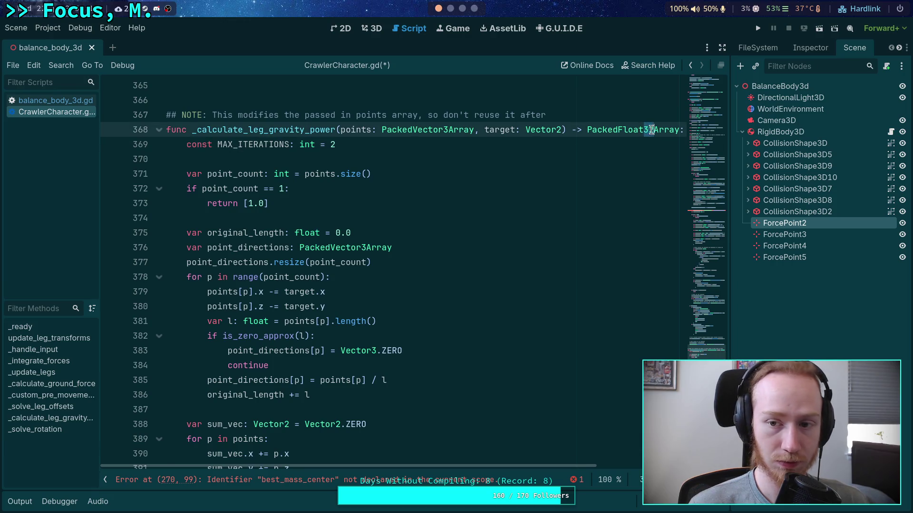
pyautogui.write('64')
pyautogui.click(403, 169)
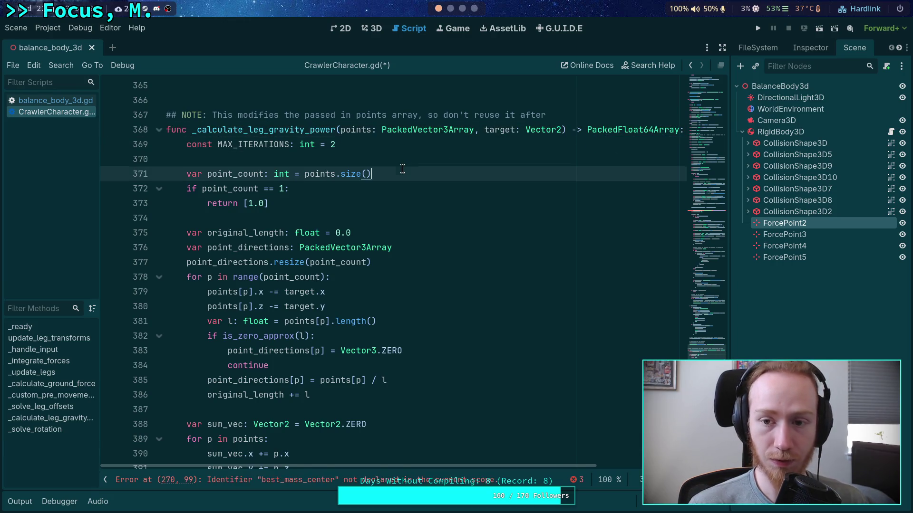
pyautogui.click(211, 219)
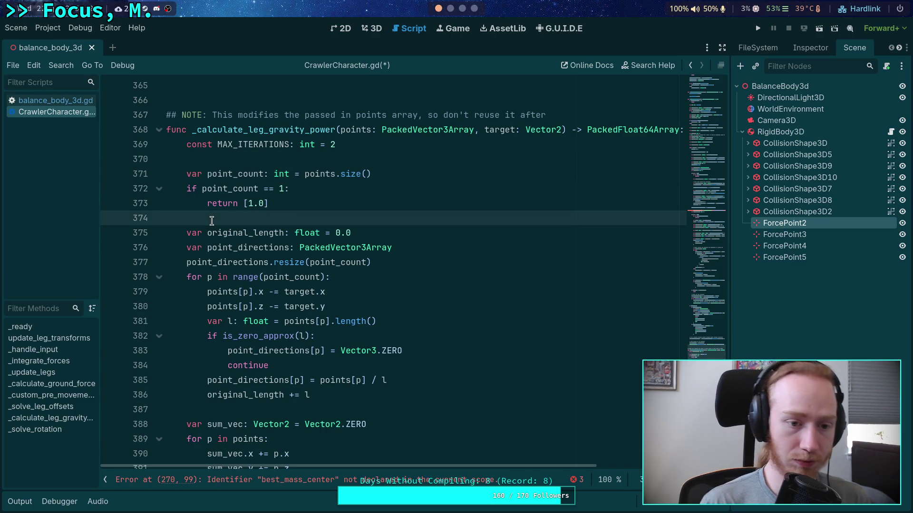
pyautogui.press('Return')
pyautogui.press('Return')
pyautogui.press('Up')
pyautogui.hotkey('ctrl', 'v')
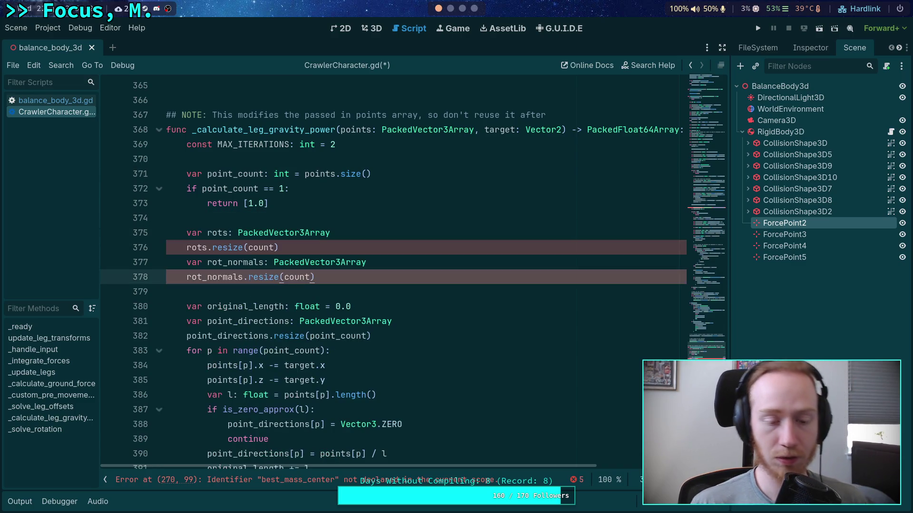
# - Remove the old iterative solver block and the return multipliers line
pyautogui.click(199, 212)
pyautogui.hotkey('shift', 'Down')
pyautogui.hotkey('shift', 'Down')
pyautogui.hotkey('shift', 'Down')
pyautogui.hotkey('shift', 'Down')
pyautogui.hotkey('shift', 'Down')
pyautogui.hotkey('shift', 'Down')
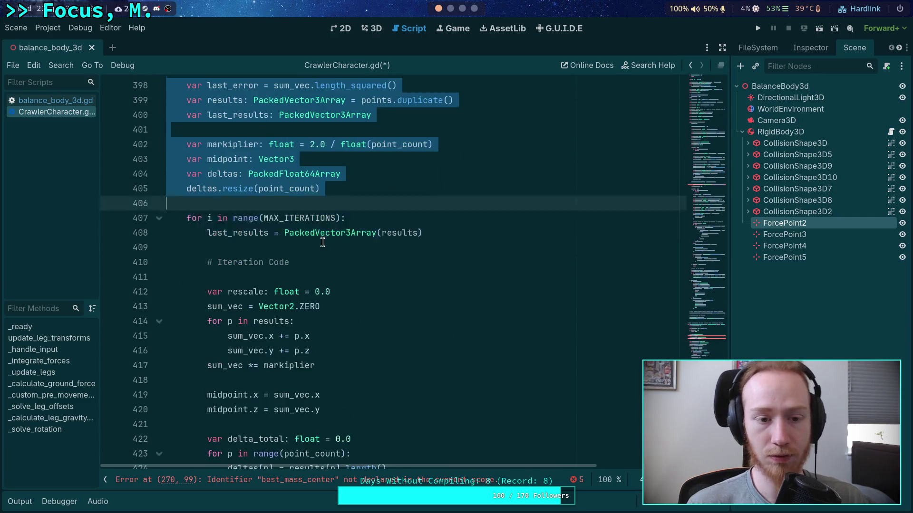
pyautogui.hotkey('shift', 'End')
pyautogui.hotkey('shift', 'Down')
pyautogui.hotkey('shift', 'Down')
pyautogui.hotkey('shift', 'Down')
pyautogui.hotkey('ctrl', 'x')
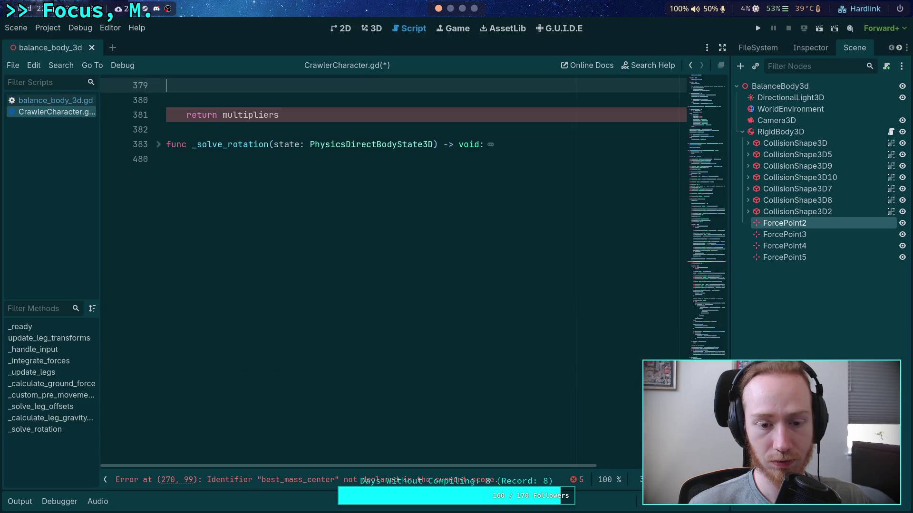
pyautogui.scroll(5, 315, 342)
pyautogui.doubleClick(298, 336)
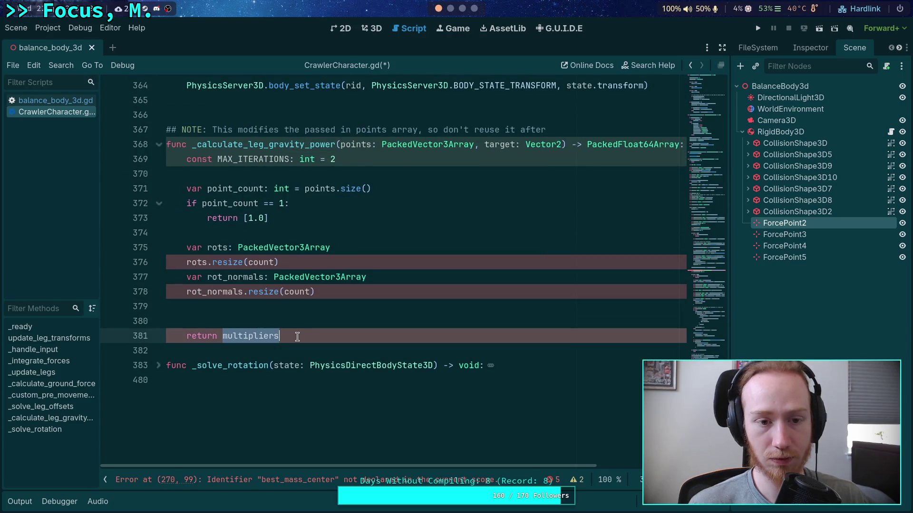
pyautogui.click(297, 336)
pyautogui.hotkey('shift', 'Up')
pyautogui.press('BackSpace')
pyautogui.press('BackSpace')
pyautogui.press('BackSpace')
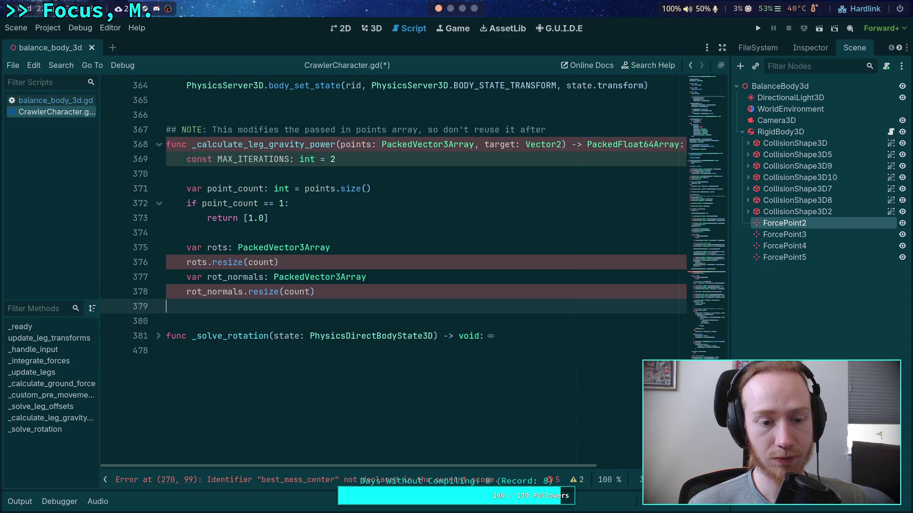
# - Change the function's return type to void, select the target: Vector2 parameter, and open balance_body_3d.gd
pyautogui.scroll(3, 408, 449)
pyautogui.doubleClick(618, 274)
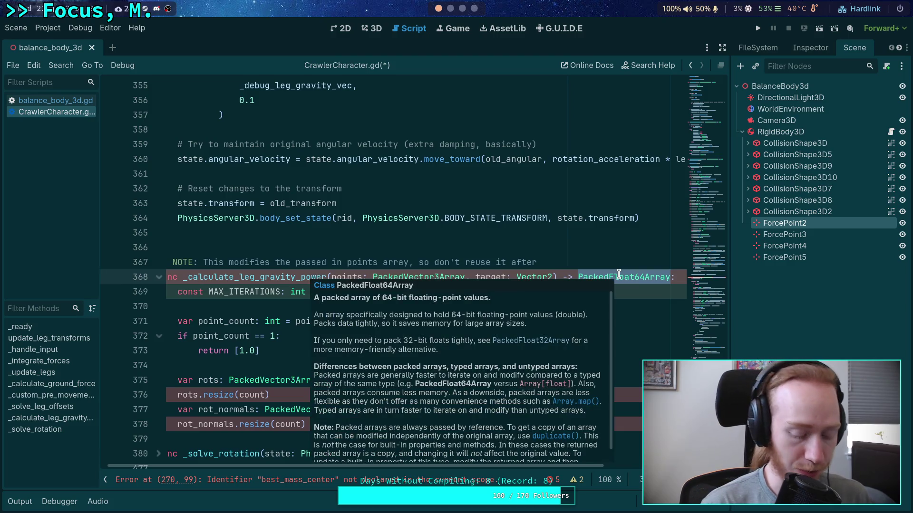
pyautogui.write('void')
pyautogui.click(472, 349)
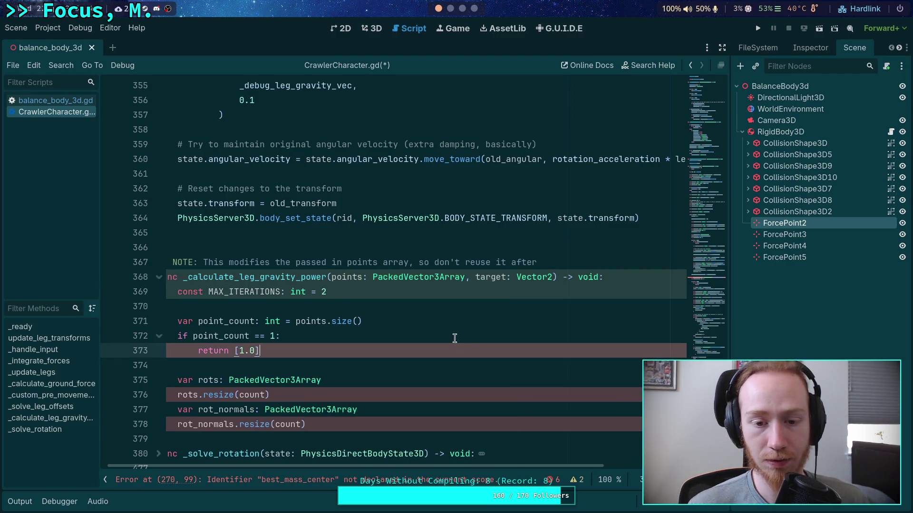
pyautogui.moveTo(332, 277)
pyautogui.mouseDown()
pyautogui.moveTo(550, 277)
pyautogui.moveTo(549, 286)
pyautogui.mouseUp()
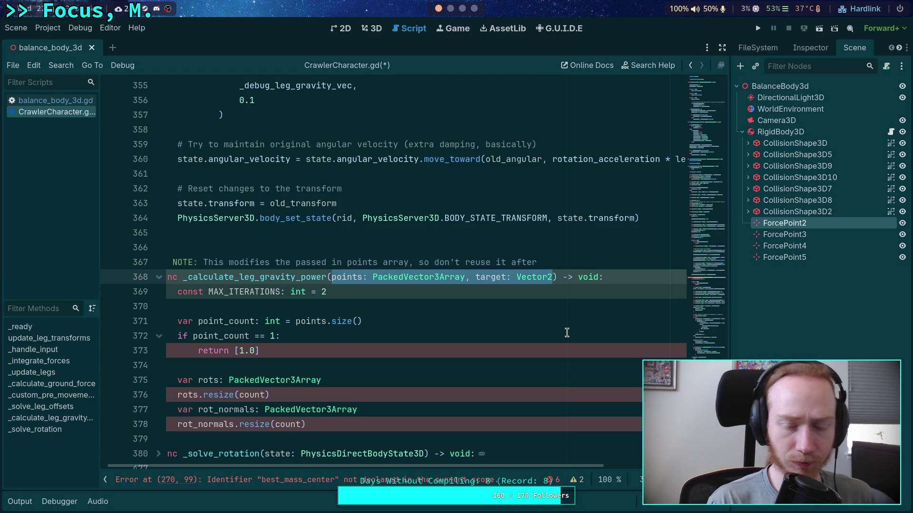
pyautogui.click(484, 329)
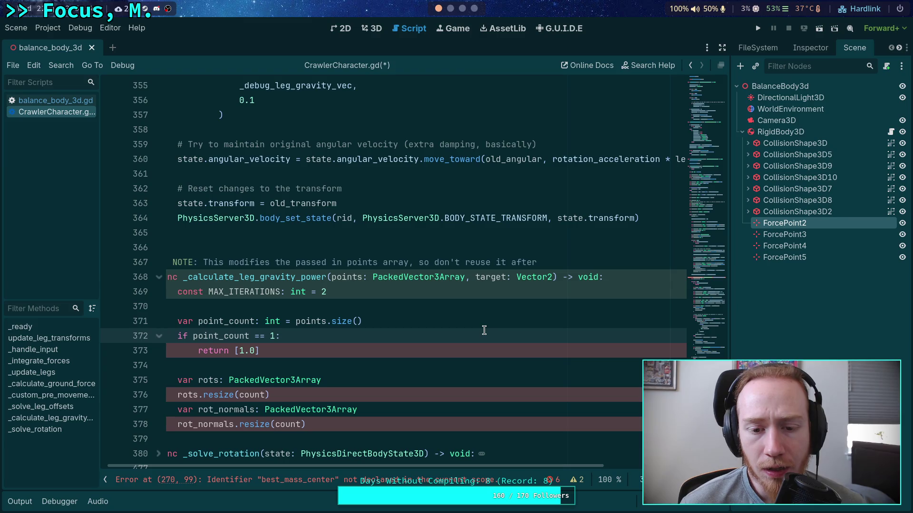
pyautogui.moveTo(475, 277); pyautogui.dragTo(550, 277)
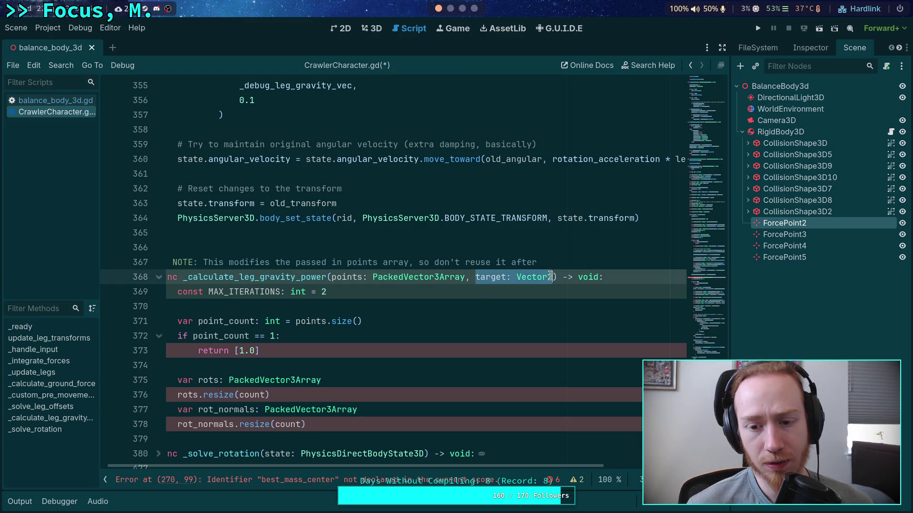
pyautogui.click(66, 103)
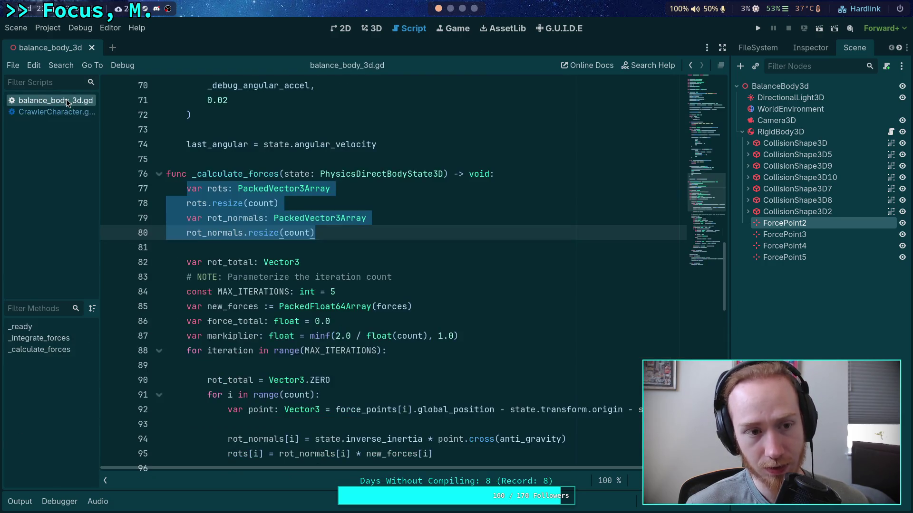
# - Copy the 'state: PhysicsDirectBodyState3D' parameter from balance_body_3d.gd's function signature
pyautogui.scroll(-4, 351, 266)
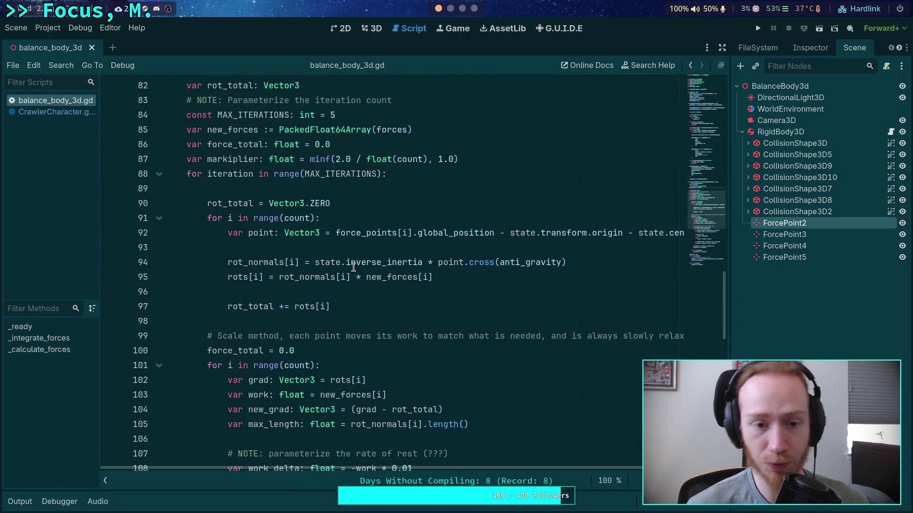
pyautogui.moveTo(354, 267)
pyautogui.click(561, 233)
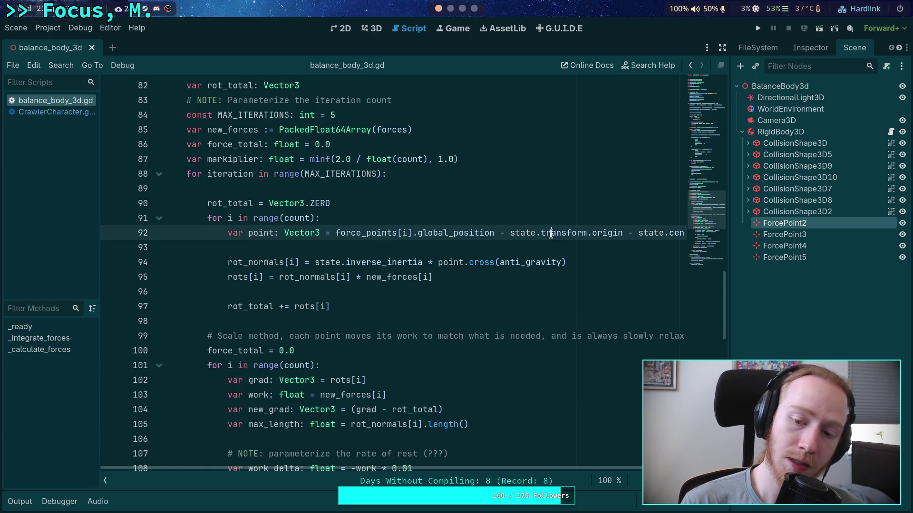
pyautogui.doubleClick(522, 233)
pyautogui.scroll(2, 495, 305)
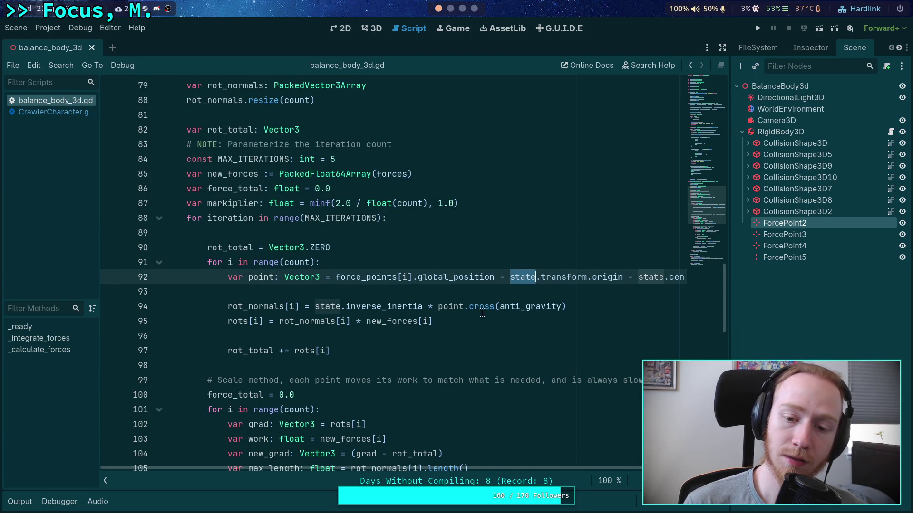
pyautogui.scroll(1, 374, 262)
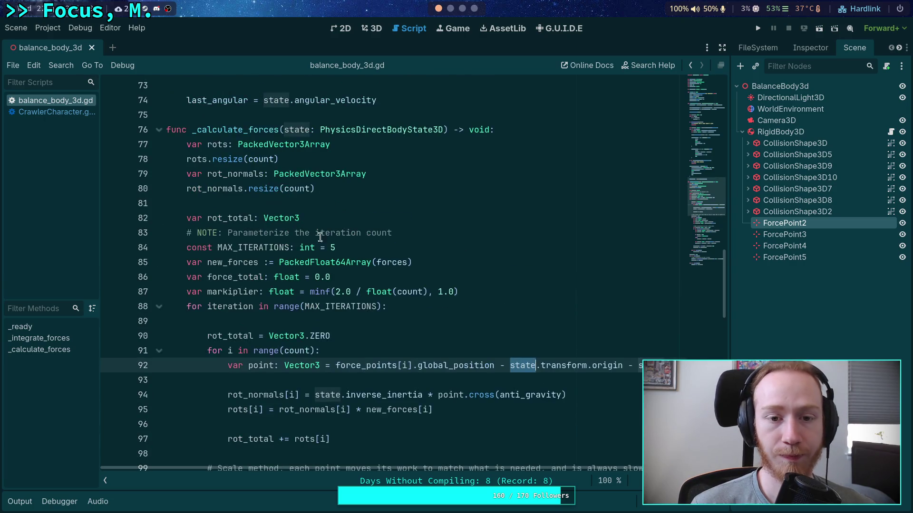
pyautogui.moveTo(285, 129); pyautogui.dragTo(444, 130)
pyautogui.rightClick(443, 129)
pyautogui.press('Escape')
# - In CrawlerCharacter.gd, delete ', target: Vector2' and insert 'state: PhysicsDirectBodyState3D,' before points
pyautogui.click(48, 109)
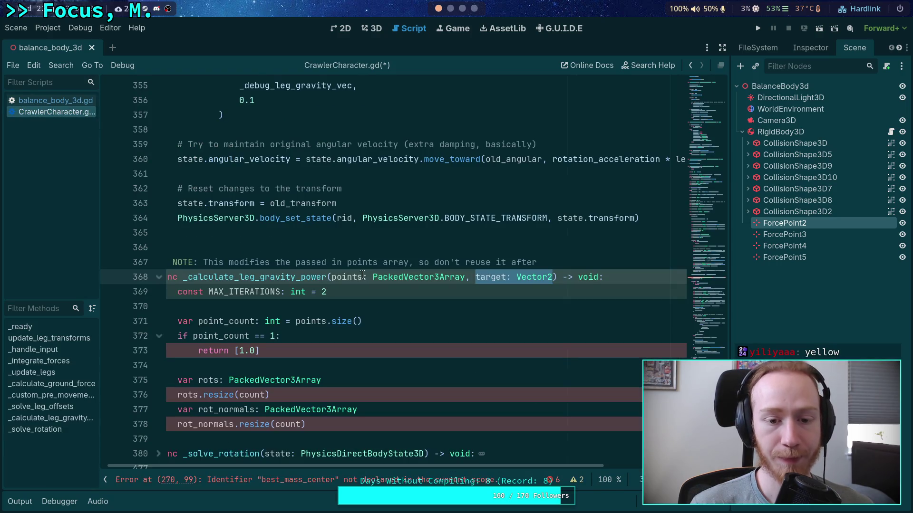
pyautogui.hotkey('shift', 'Left')
pyautogui.hotkey('shift', 'Left')
pyautogui.press('BackSpace')
pyautogui.click(330, 277)
pyautogui.write('state: PhysicsDirectBodyState3D,')
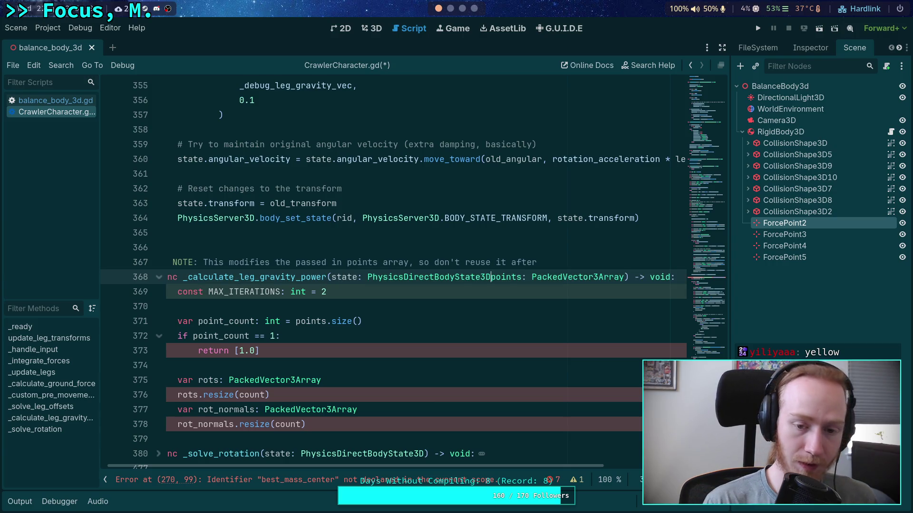
pyautogui.click(326, 322)
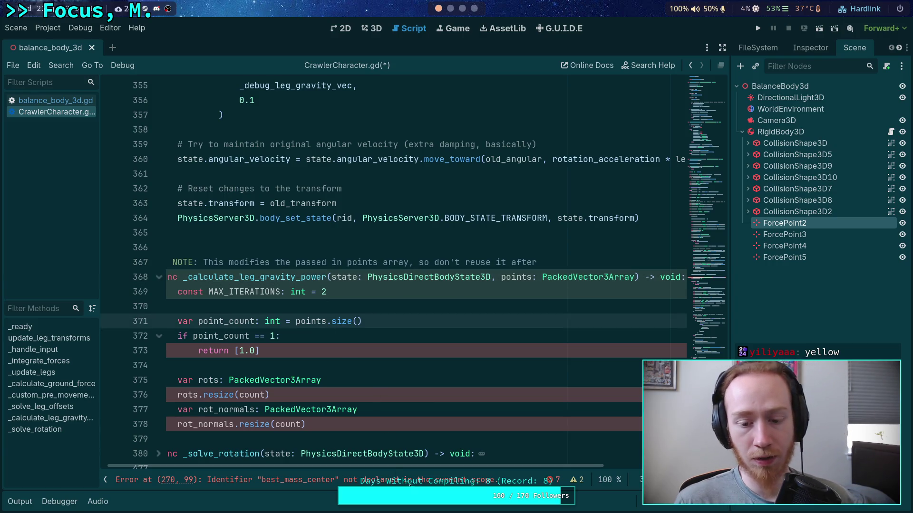
pyautogui.scroll(15, 393, 341)
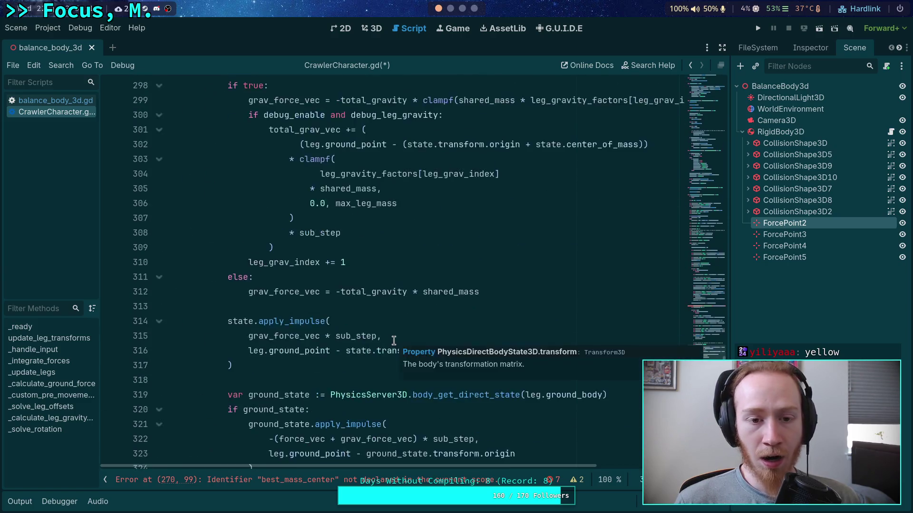
# - Delete the leg_gravity_factors declaration prefix on line 270
pyautogui.scroll(6, 348, 332)
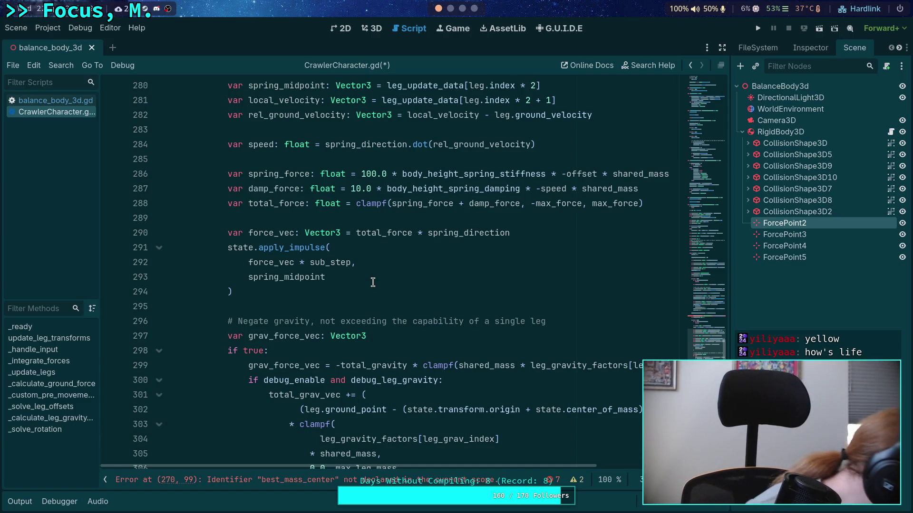
pyautogui.click(354, 306)
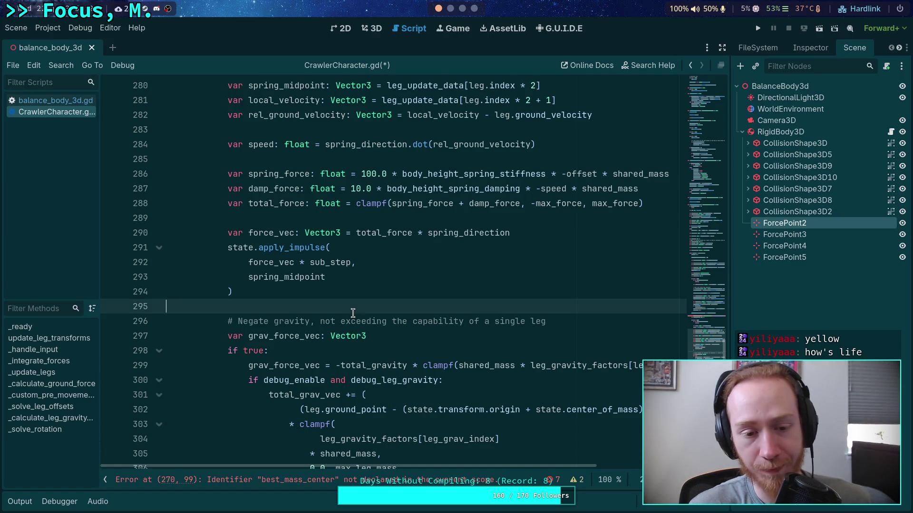
pyautogui.scroll(8, 360, 300)
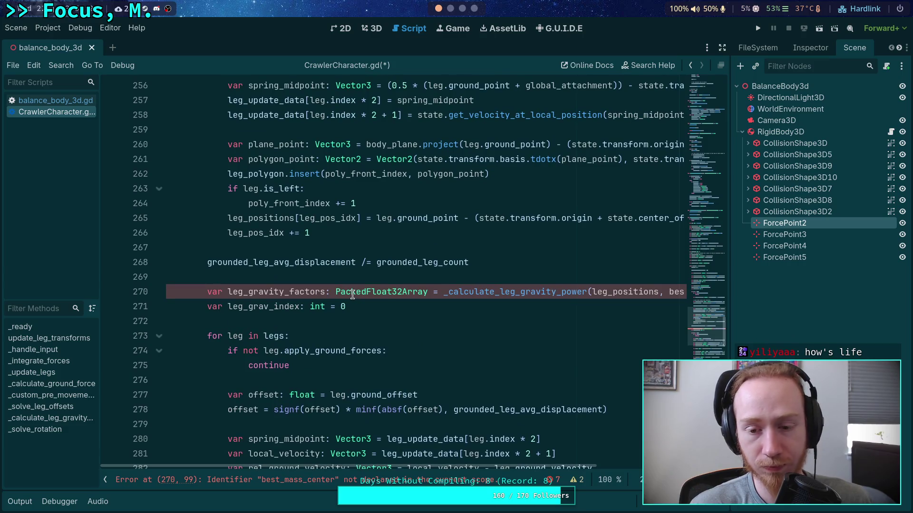
pyautogui.moveTo(352, 294)
pyautogui.moveTo(207, 291); pyautogui.dragTo(442, 292)
pyautogui.press('BackSpace')
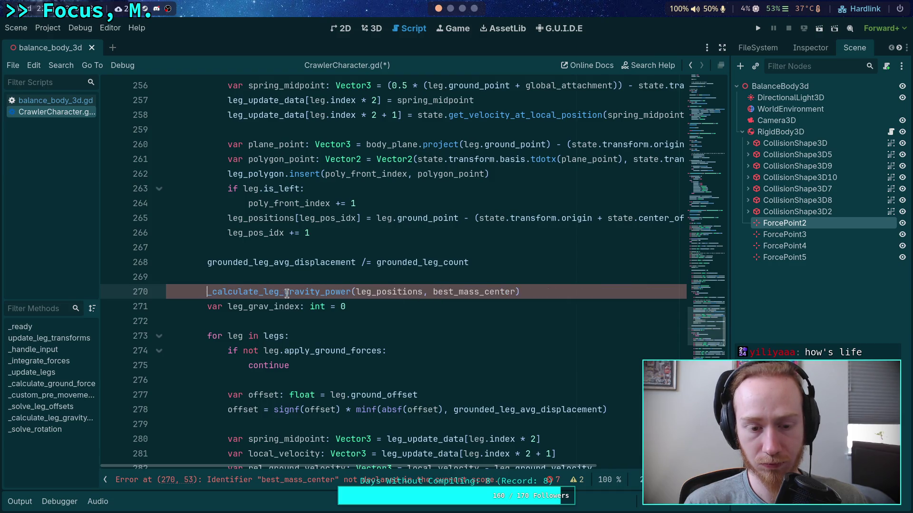
# - Make the call read _calculate_leg_gravity_power(state, leg_positions), then switch to balance_body_3d.gd
pyautogui.click(325, 293)
pyautogui.moveTo(324, 293); pyautogui.dragTo(358, 292)
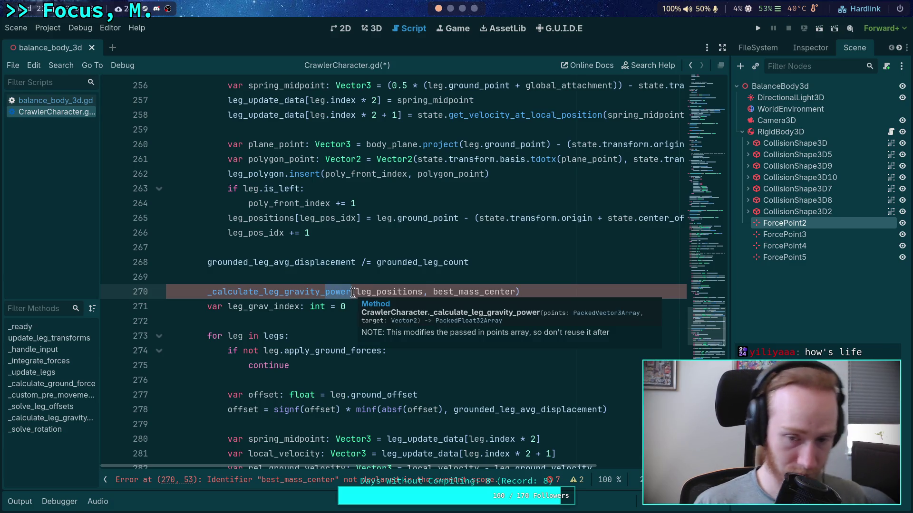
pyautogui.click(422, 265)
pyautogui.click(358, 290)
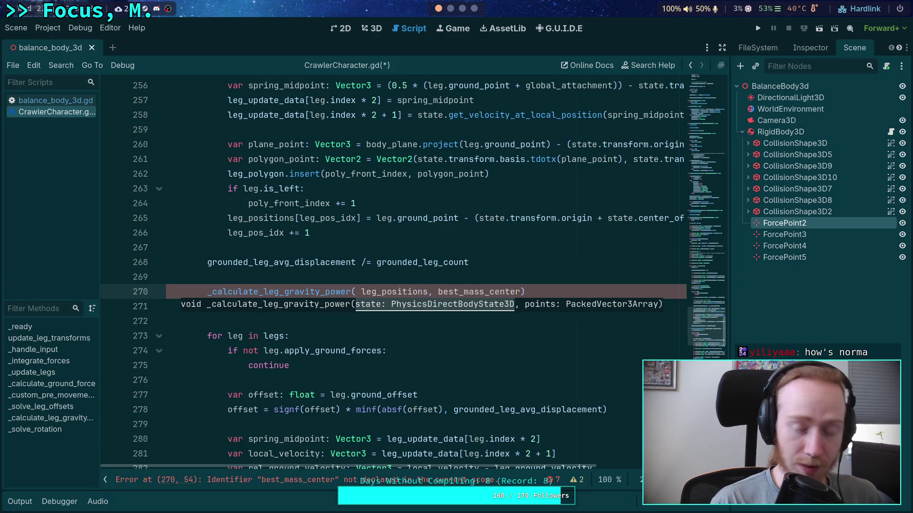
pyautogui.write('state,')
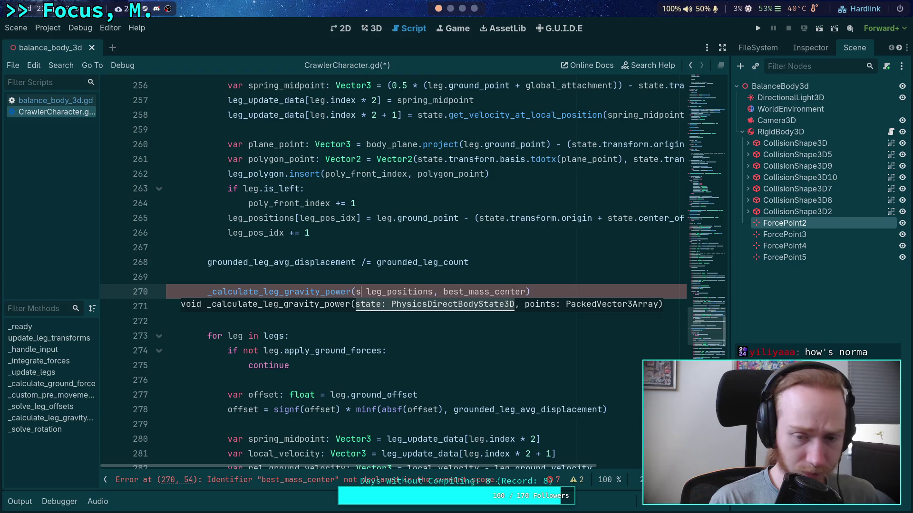
pyautogui.press('Escape')
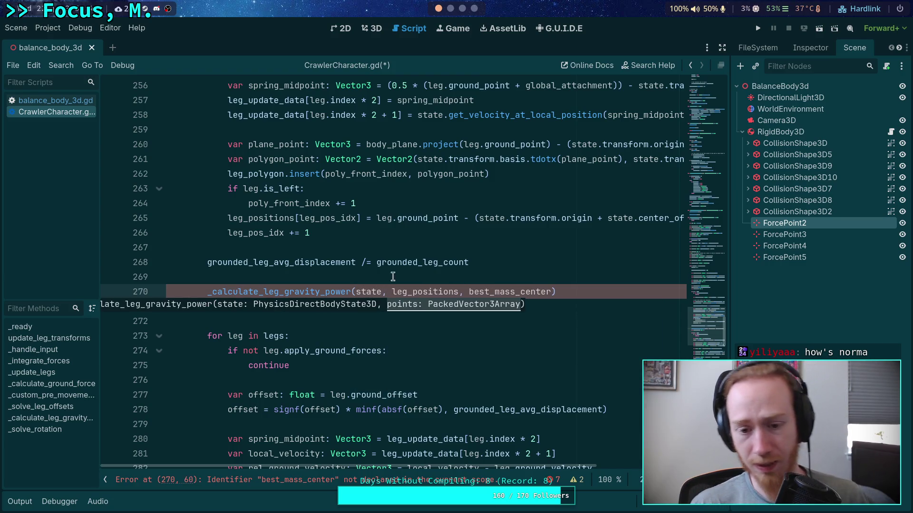
pyautogui.moveTo(463, 293); pyautogui.dragTo(554, 293)
pyautogui.press('BackSpace')
pyautogui.click(373, 320)
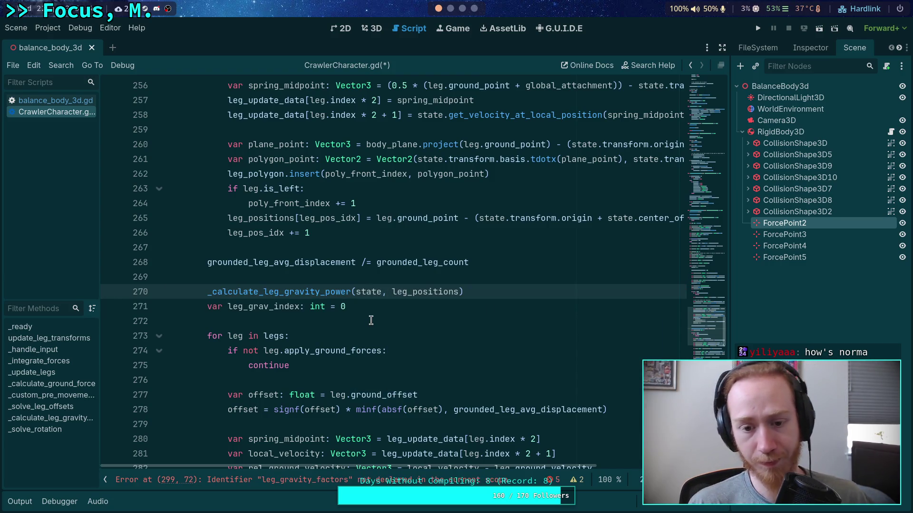
pyautogui.doubleClick(421, 293)
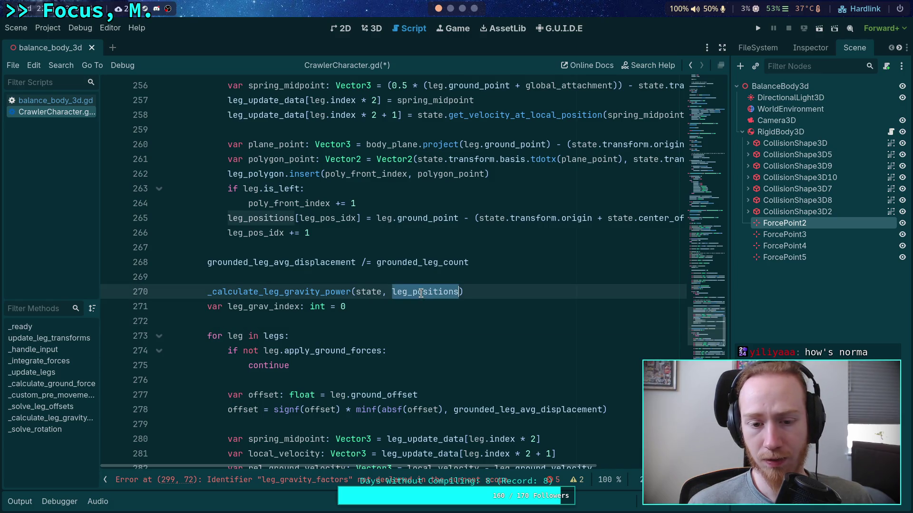
pyautogui.click(56, 101)
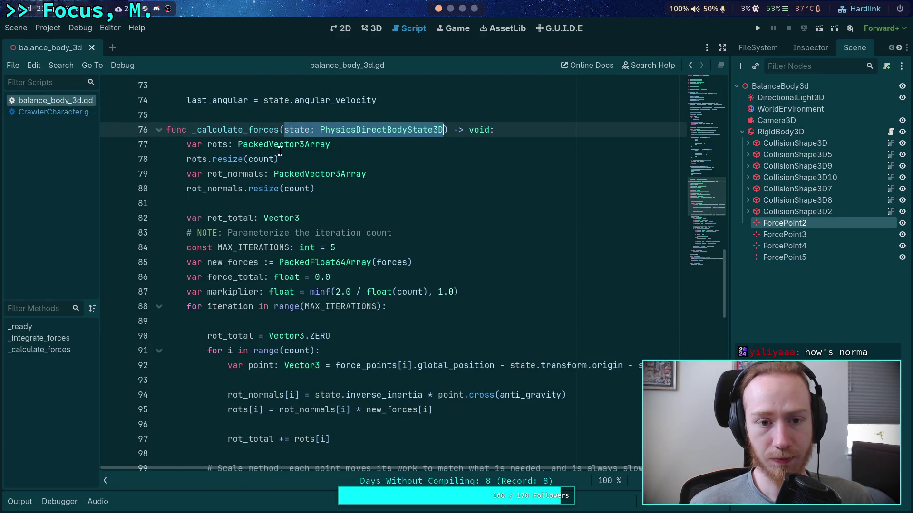
# - Copy the solver code on lines 82–134 of _calculate_forces, then return to CrawlerCharacter.gd
pyautogui.doubleClick(383, 365)
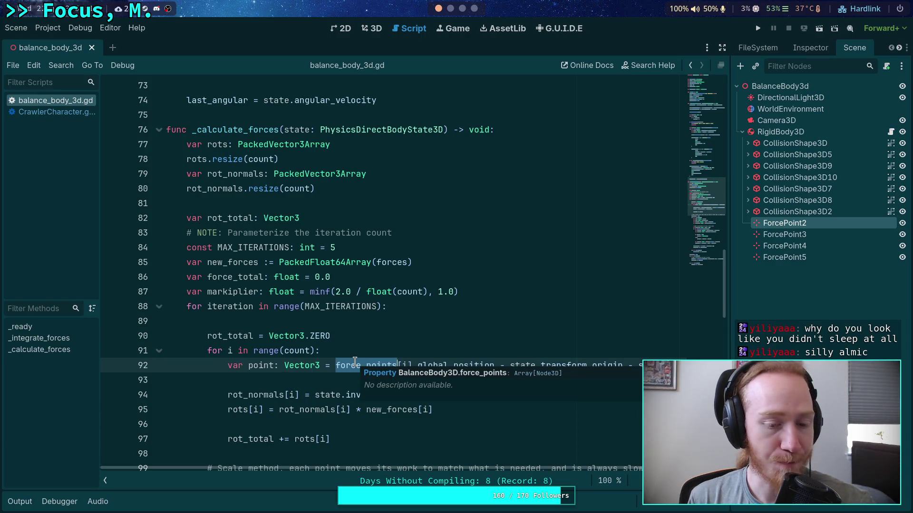
pyautogui.click(380, 322)
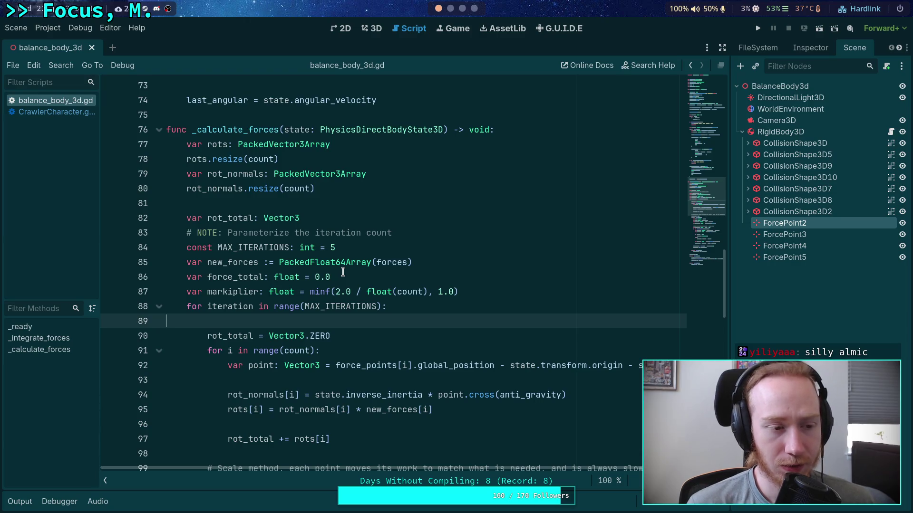
pyautogui.scroll(1, 346, 272)
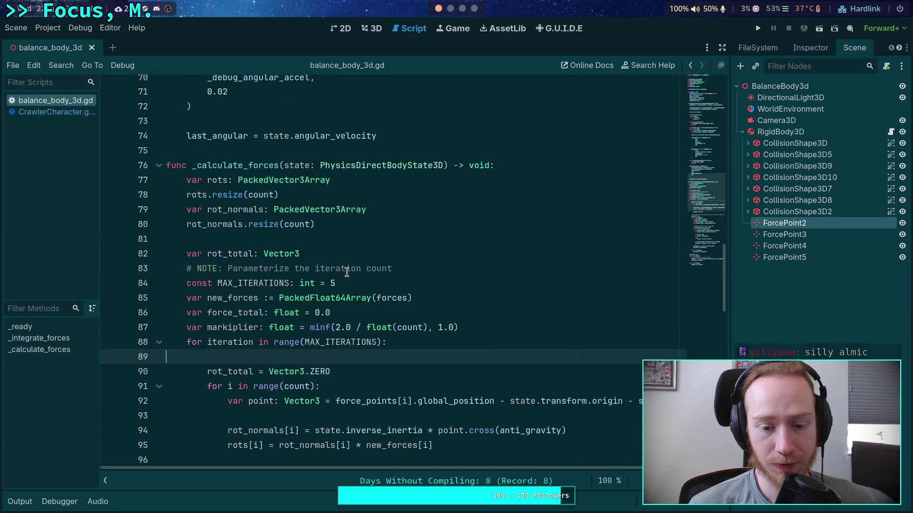
pyautogui.scroll(-4, 378, 280)
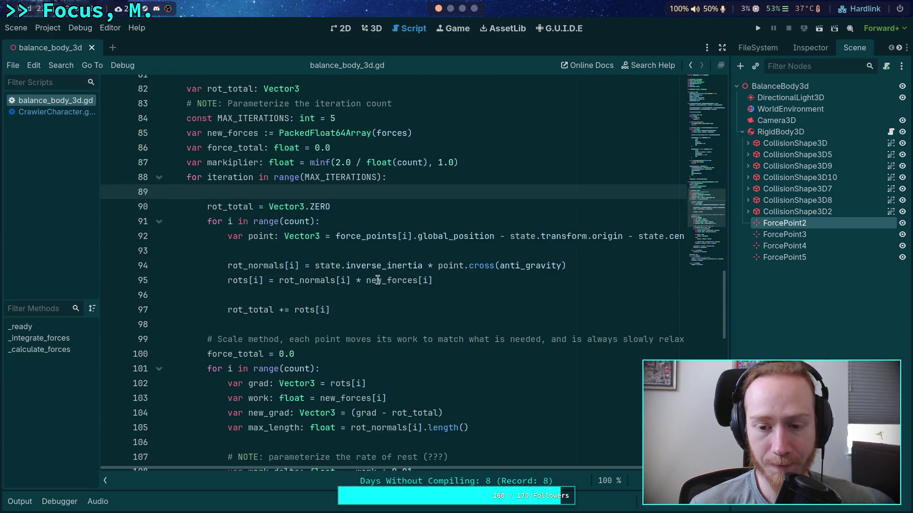
pyautogui.click(724, 50)
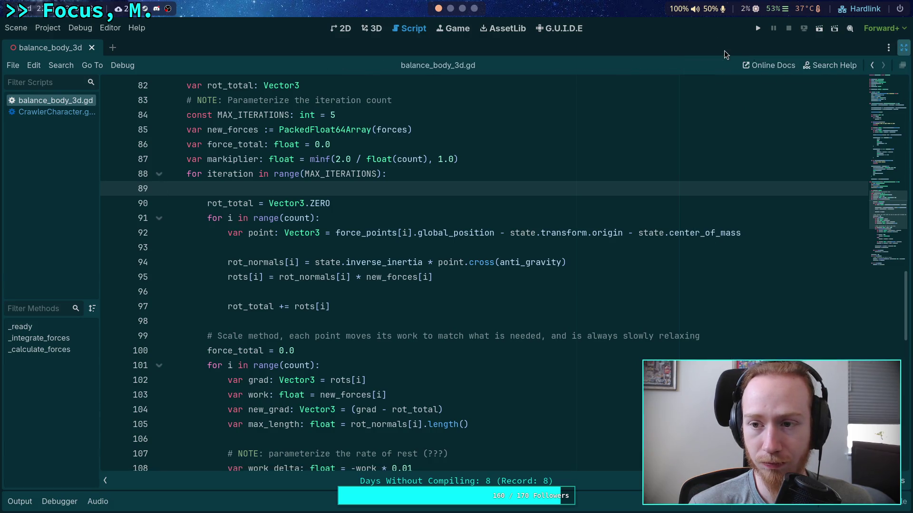
pyautogui.scroll(3, 486, 264)
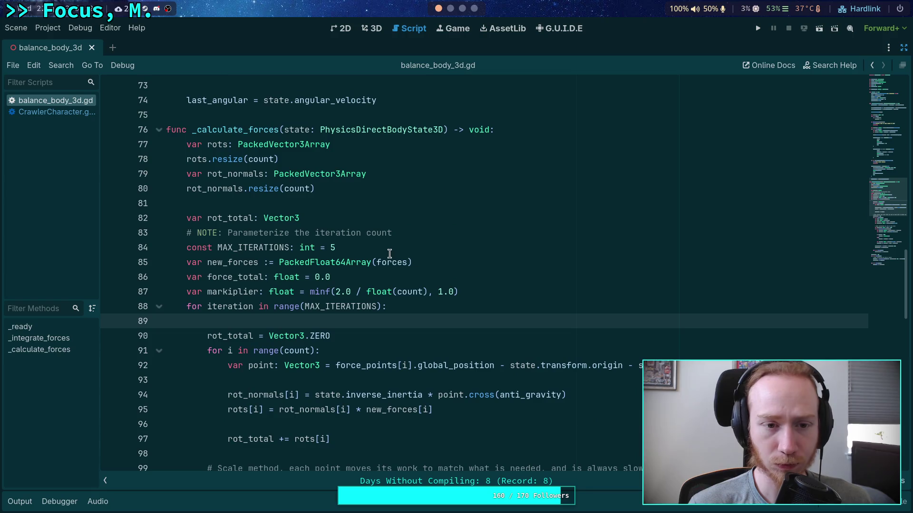
pyautogui.moveTo(185, 219)
pyautogui.mouseDown()
pyautogui.moveTo(314, 278)
pyautogui.moveTo(327, 220)
pyautogui.moveTo(266, 245)
pyautogui.moveTo(340, 320)
pyautogui.mouseUp()
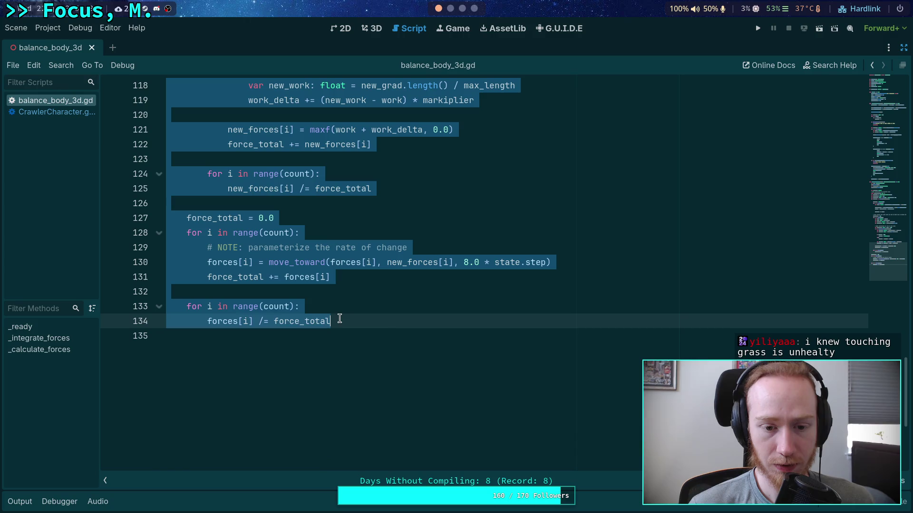
pyautogui.rightClick(266, 299)
pyautogui.click(282, 339)
pyautogui.click(33, 114)
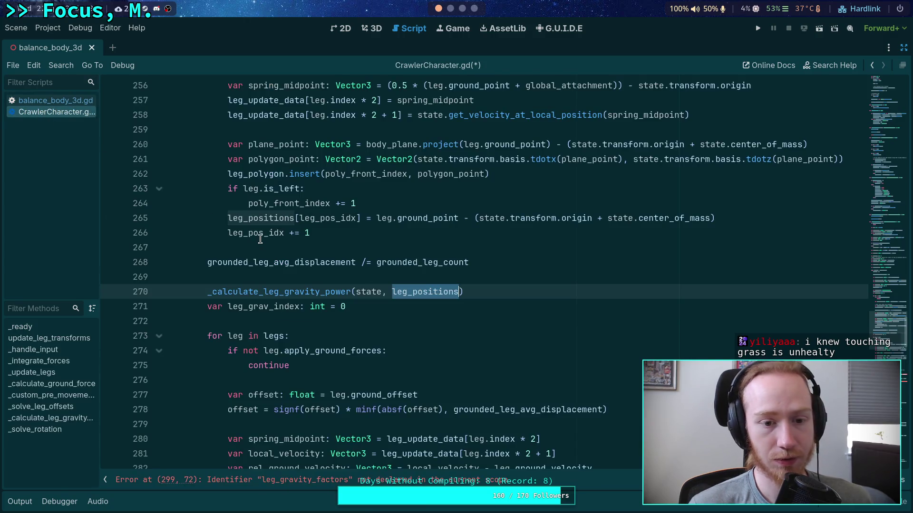
# - Paste the copied solver code after the rot_normals resize line in _calculate_leg_gravity_power
pyautogui.scroll(-20, 707, 276)
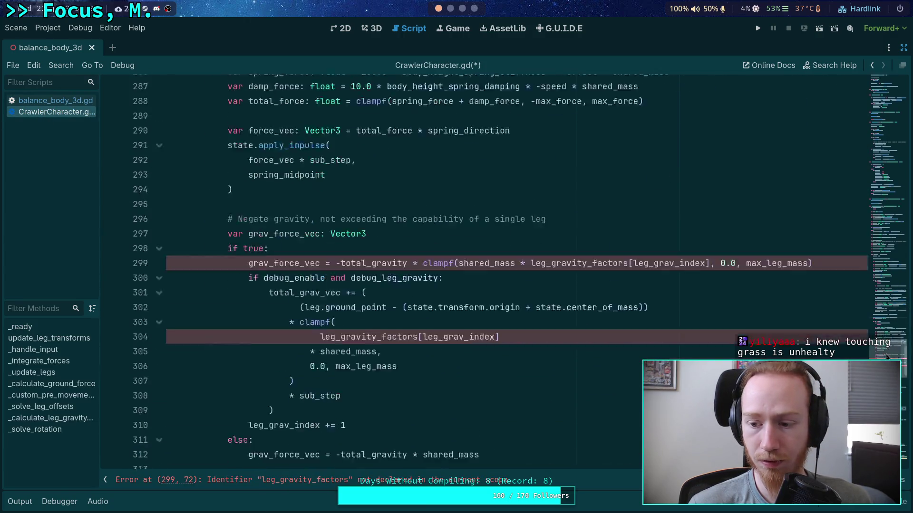
pyautogui.scroll(-6, 377, 307)
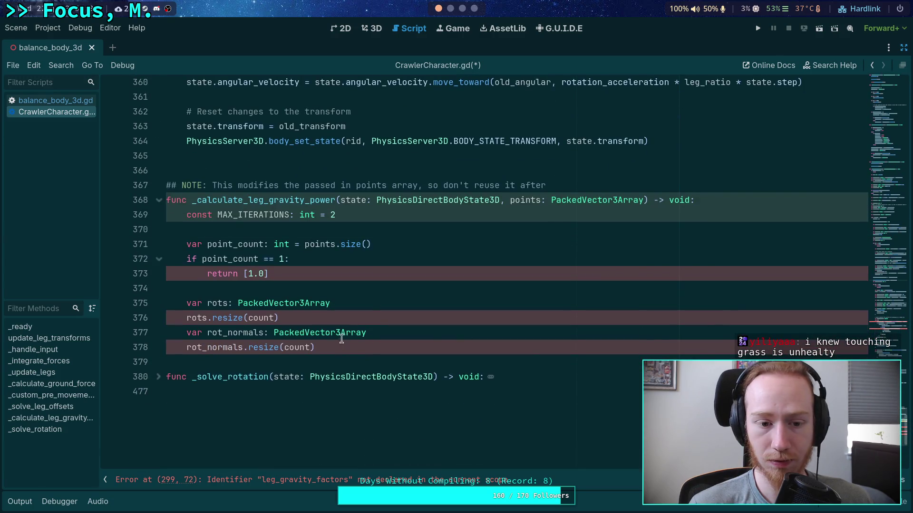
pyautogui.click(357, 347)
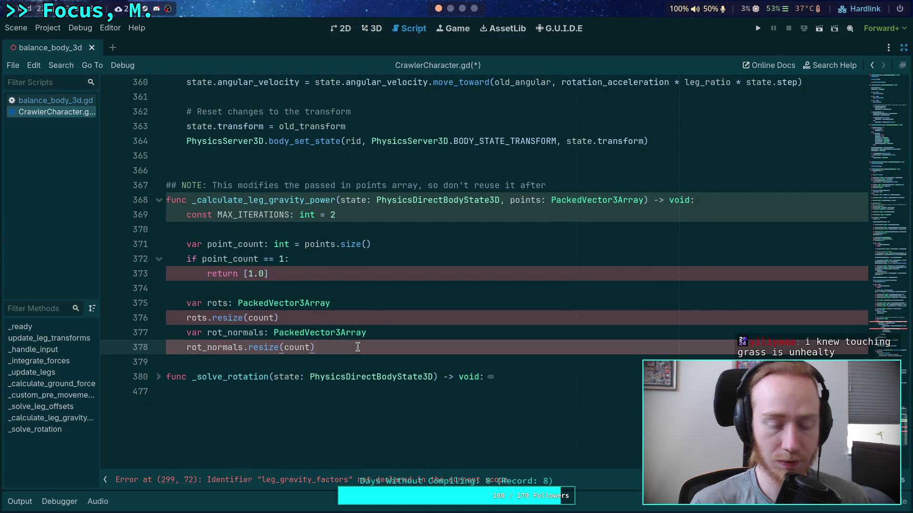
pyautogui.press('Return')
pyautogui.press('Return')
pyautogui.hotkey('ctrl', 'v')
# - Rename the pasted point_count variable to count
pyautogui.scroll(15, 328, 328)
pyautogui.scroll(-2, 325, 301)
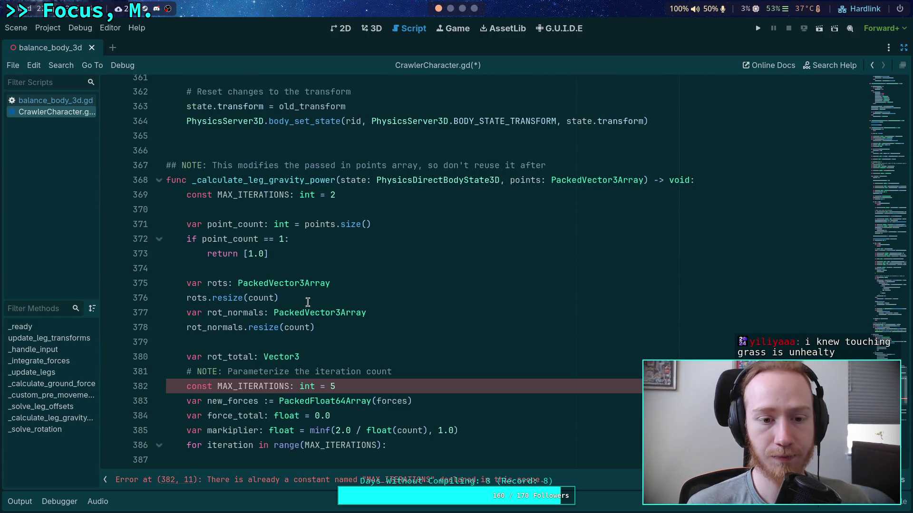
pyautogui.doubleClick(232, 224)
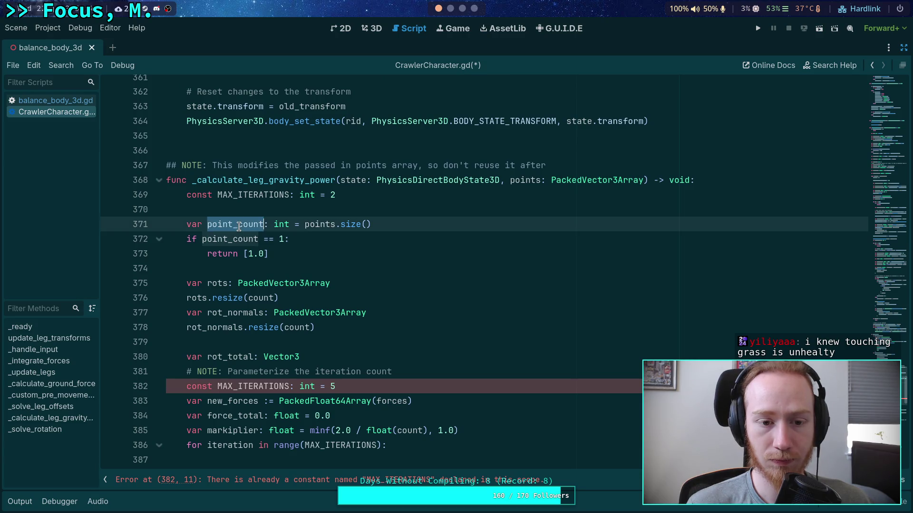
pyautogui.moveTo(238, 224)
pyautogui.mouseDown()
pyautogui.moveTo(207, 224)
pyautogui.moveTo(233, 238)
pyautogui.mouseUp()
pyautogui.press('BackSpace')
pyautogui.press('BackSpace')
pyautogui.doubleClick(288, 224)
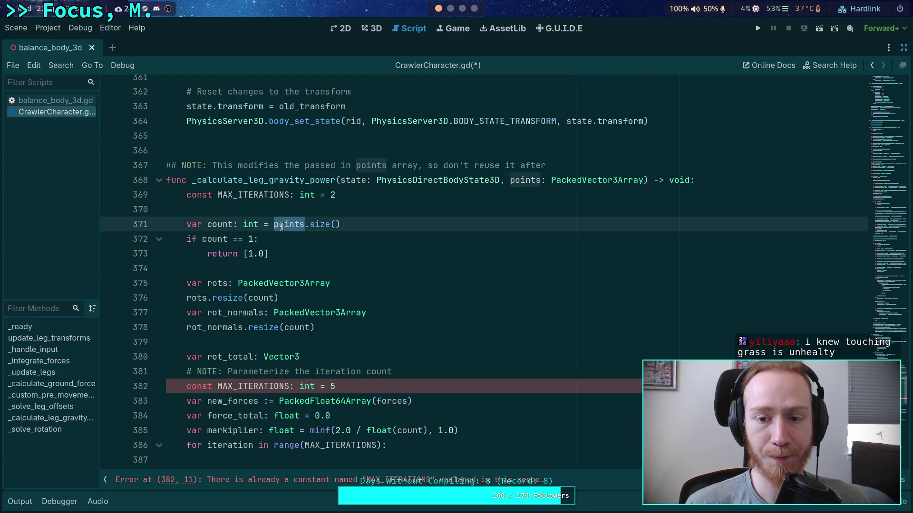
pyautogui.scroll(-1, 295, 246)
# - Move the iteration note above MAX_ITERATIONS = 2 and delete the duplicate MAX_ITERATIONS = 5 line
pyautogui.click(376, 342)
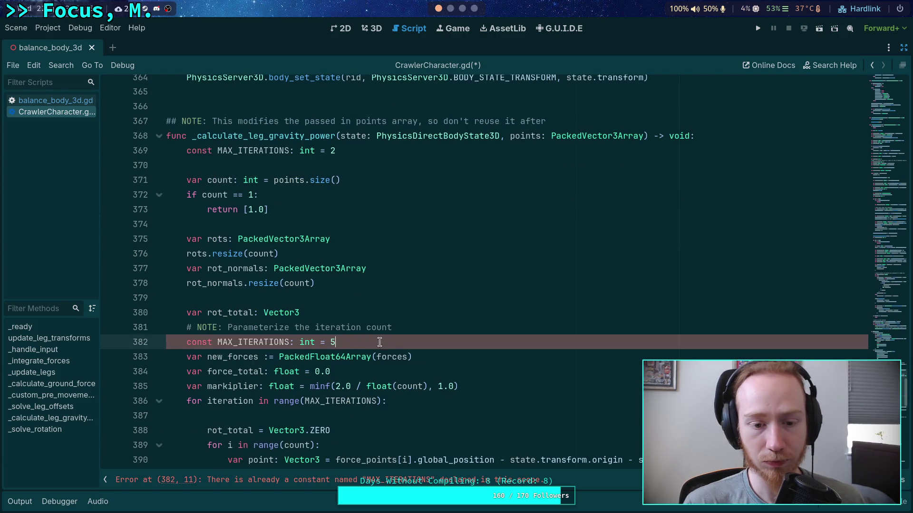
pyautogui.press('Up')
pyautogui.hotkey('alt', 'Up')
pyautogui.hotkey('alt', 'Up')
pyautogui.hotkey('alt', 'Up')
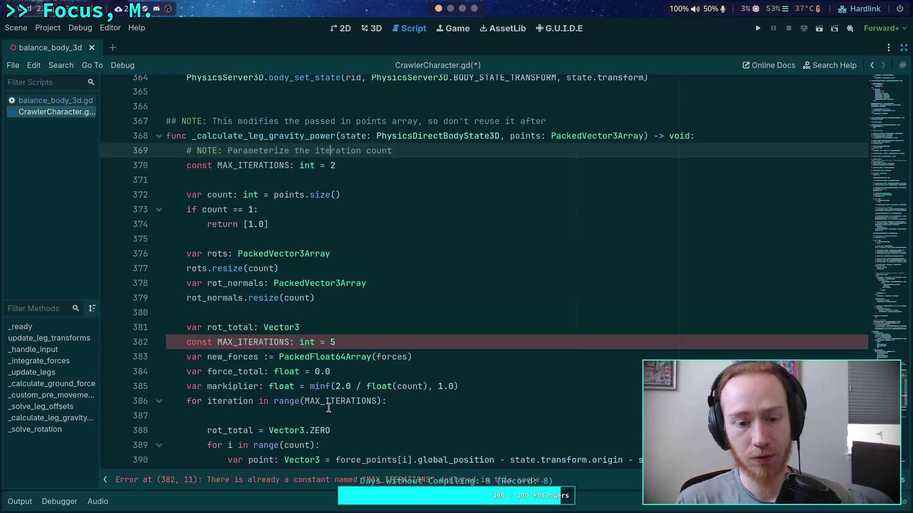
pyautogui.click(361, 346)
pyautogui.hotkey('shift', 'Up')
pyautogui.press('BackSpace')
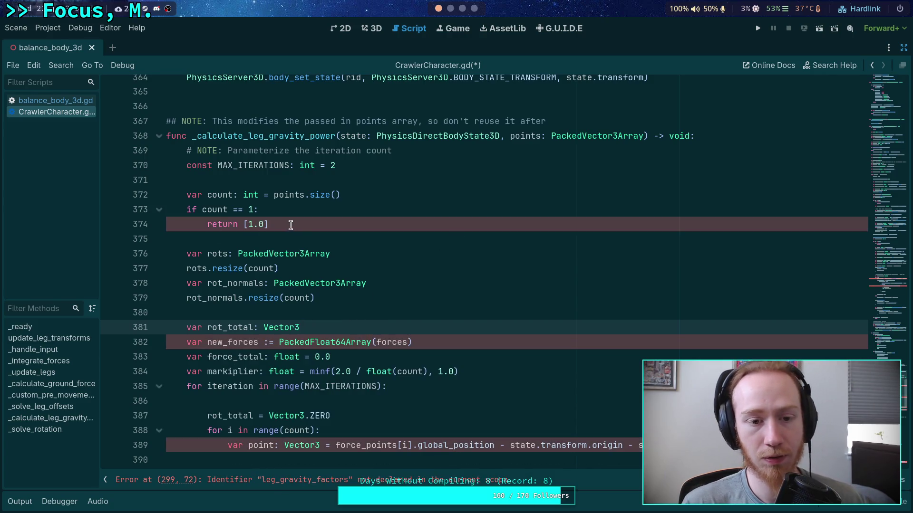
# - Select the return [1.0] statement in the count check for review
pyautogui.moveTo(268, 225); pyautogui.dragTo(241, 225)
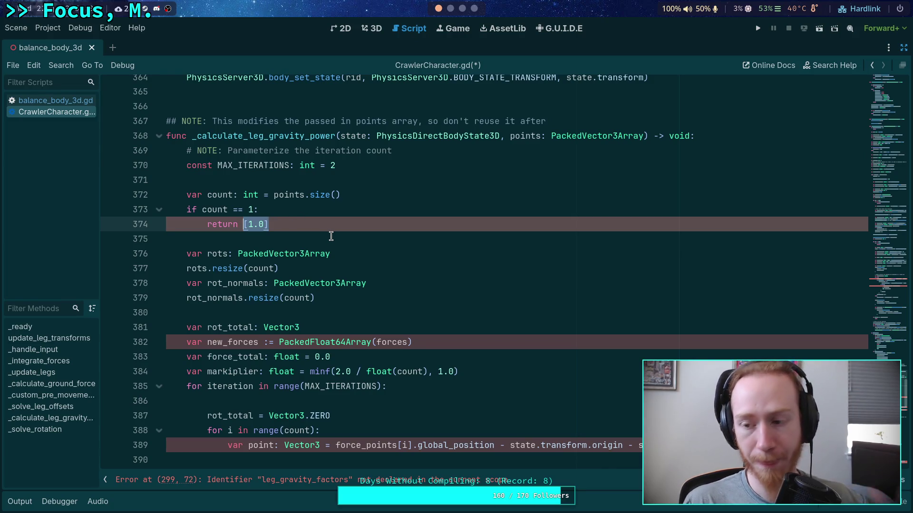
pyautogui.click(287, 212)
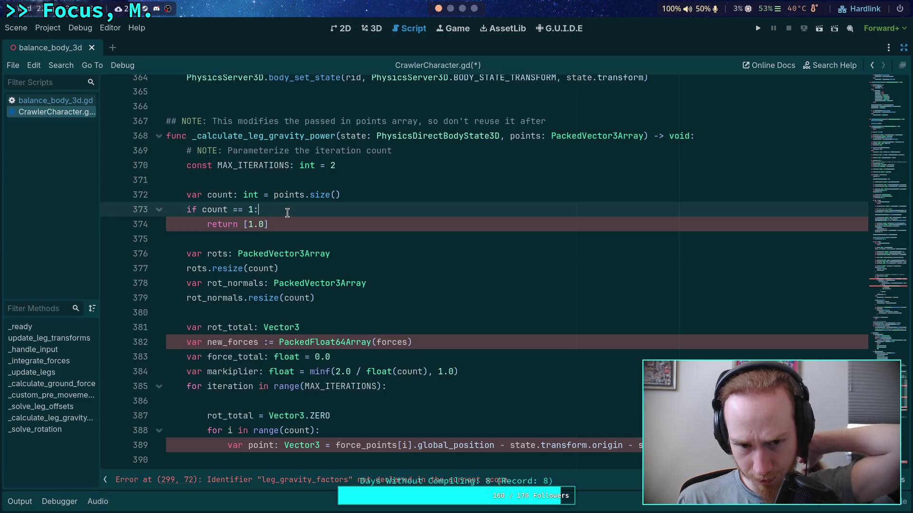
pyautogui.moveTo(207, 224); pyautogui.dragTo(269, 225)
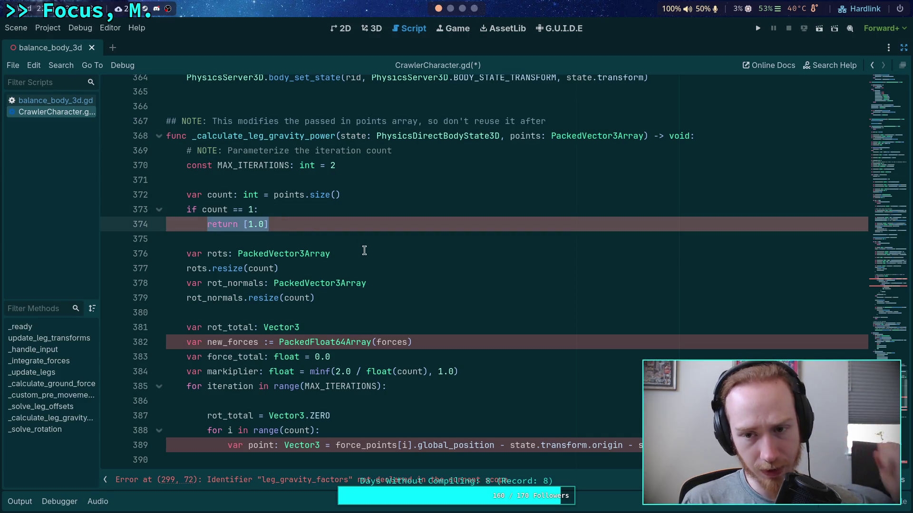
pyautogui.click(874, 84)
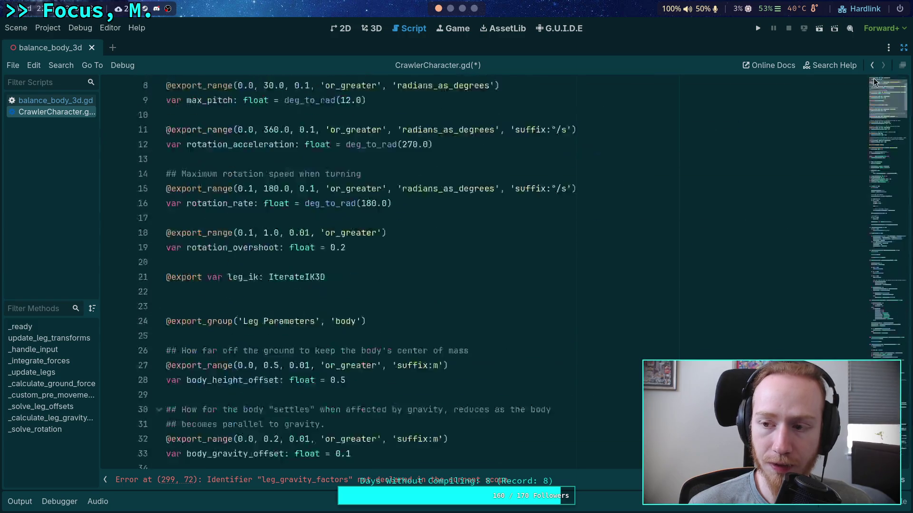
# - Start a new var line after the leg_polygon declaration in CrawlerCharacter.gd
pyautogui.scroll(-8, 367, 180)
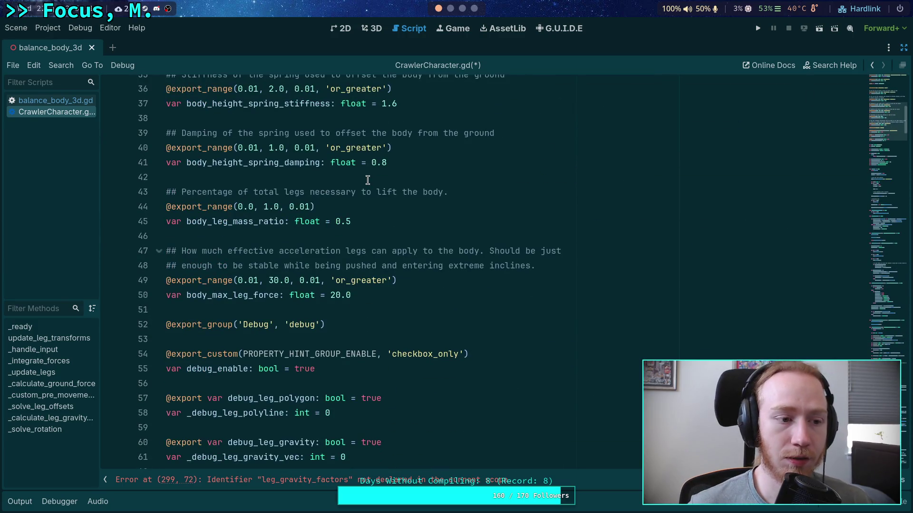
pyautogui.scroll(-8, 338, 276)
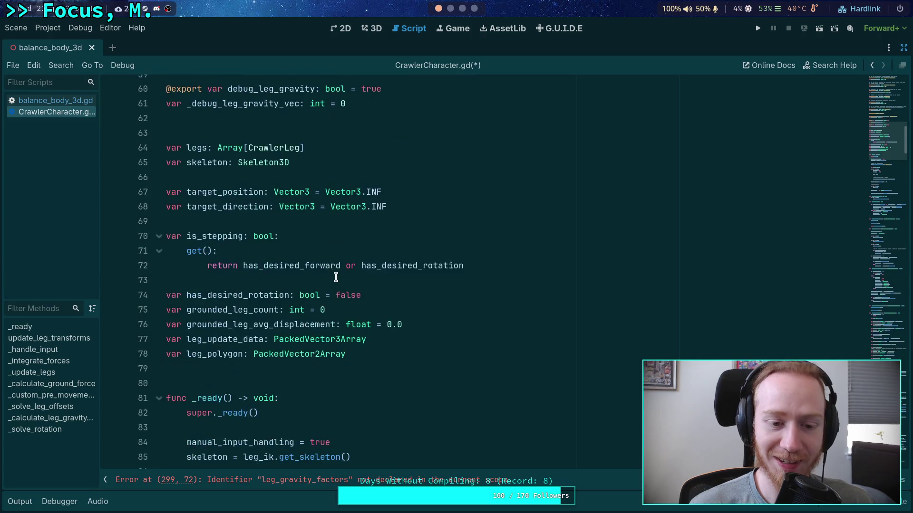
pyautogui.click(389, 357)
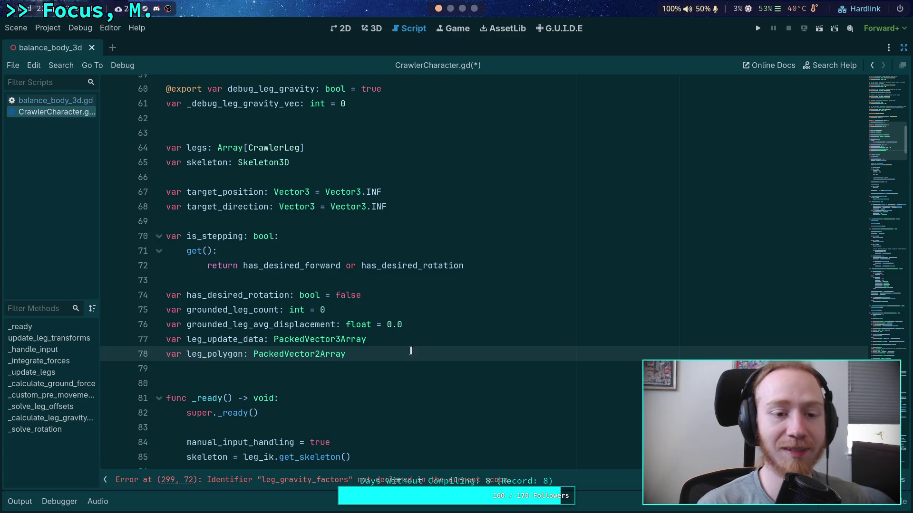
pyautogui.press('Return')
pyautogui.write('var')
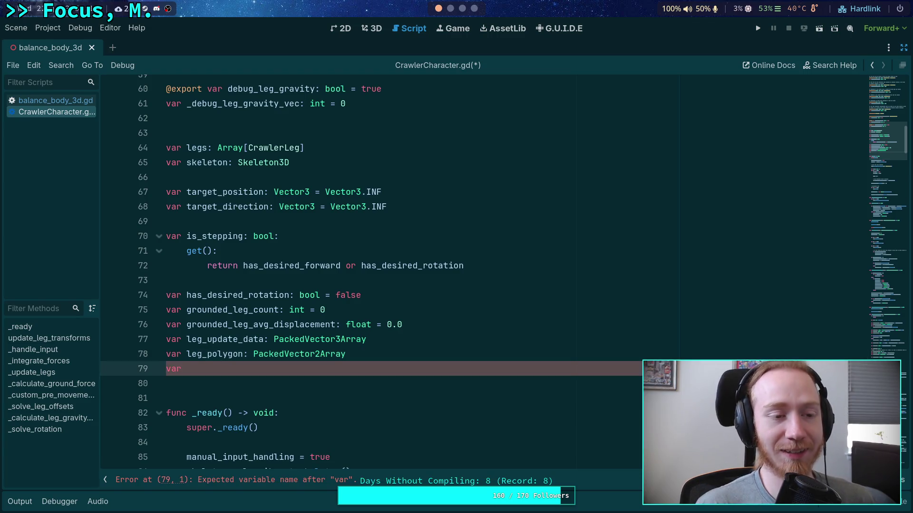
# - Copy the forces PackedFloat64Array declaration from line 5 of balance_body_3d.gd
pyautogui.click(62, 98)
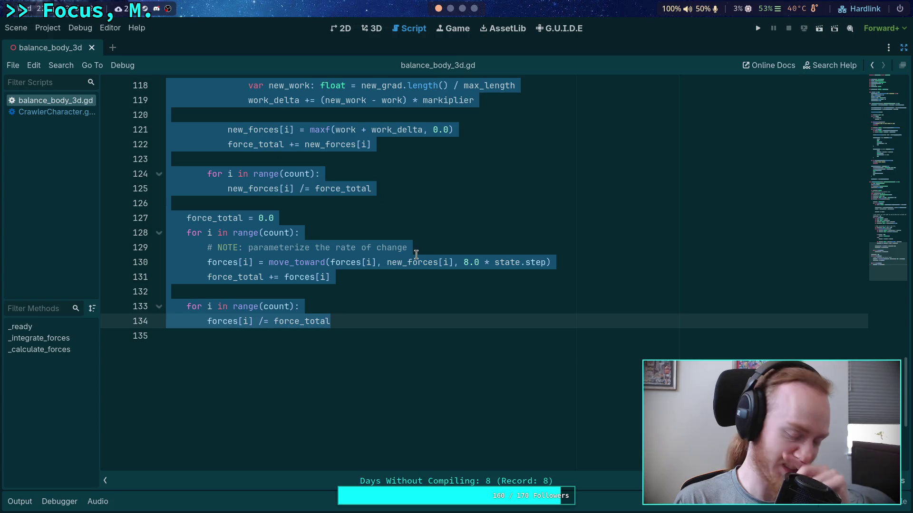
pyautogui.click(436, 268)
pyautogui.tripleClick(837, 278)
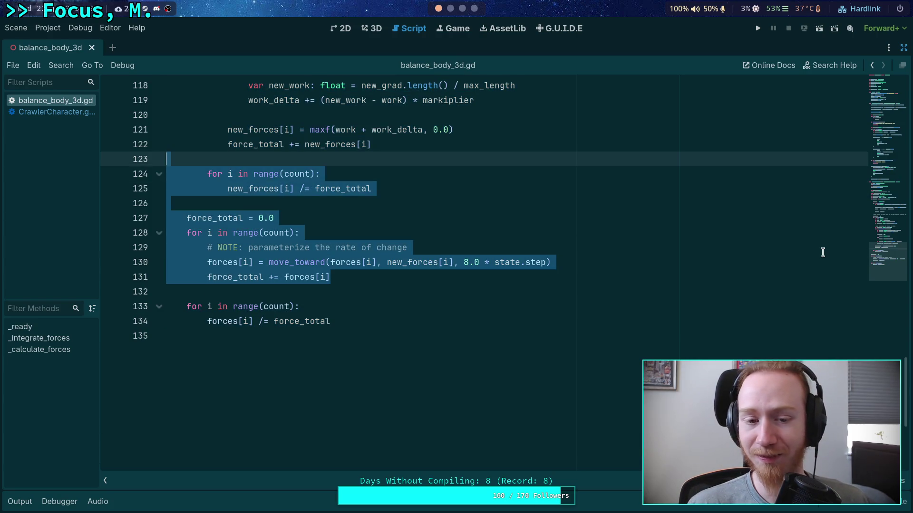
pyautogui.click(823, 250)
pyautogui.hotkey('ctrl', 'Home')
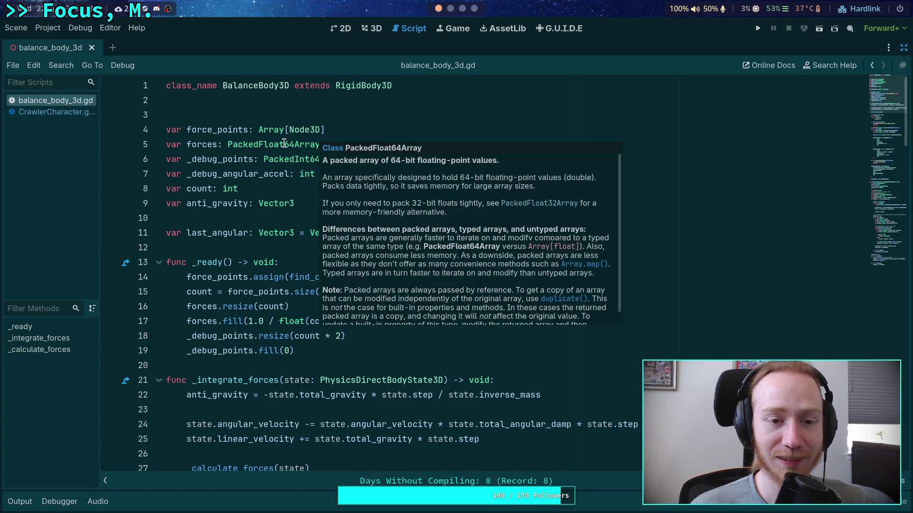
pyautogui.moveTo(283, 143)
pyautogui.moveTo(334, 144); pyautogui.dragTo(187, 144)
pyautogui.click(306, 144)
pyautogui.moveTo(344, 140); pyautogui.dragTo(166, 145)
pyautogui.rightClick(237, 145)
pyautogui.click(232, 190)
# - Paste the declaration over line 79 of CrawlerCharacter.gd and rename it leg_gravity_forces
pyautogui.click(59, 111)
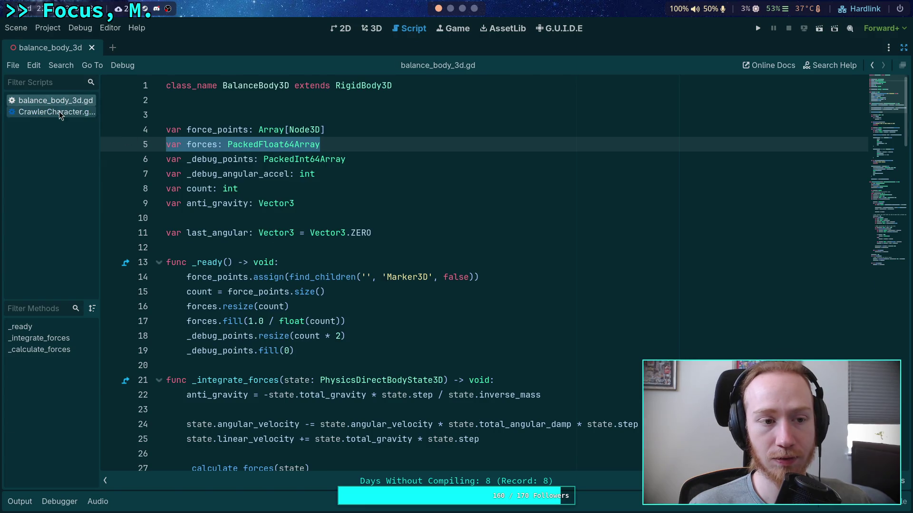
pyautogui.press('BackSpace')
pyautogui.press('BackSpace')
pyautogui.press('BackSpace')
pyautogui.hotkey('ctrl', 'v')
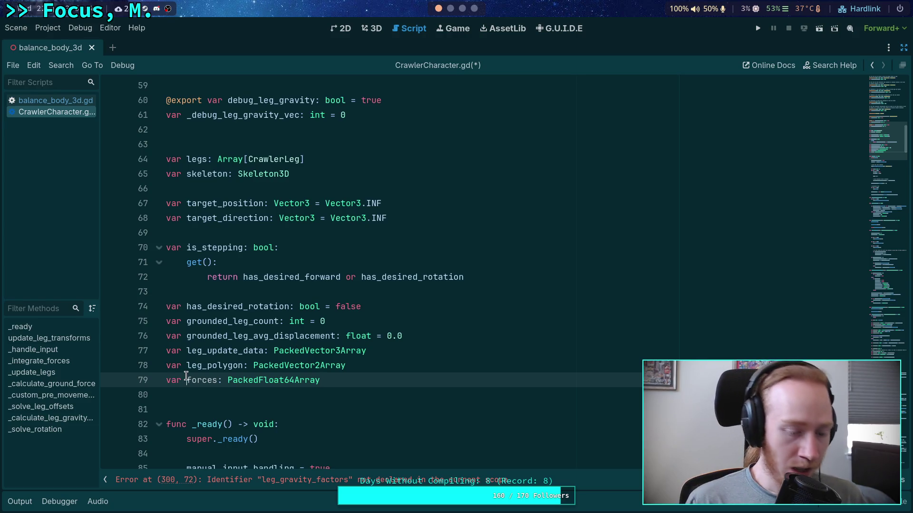
pyautogui.click(186, 380)
pyautogui.write('leg_gravity_')
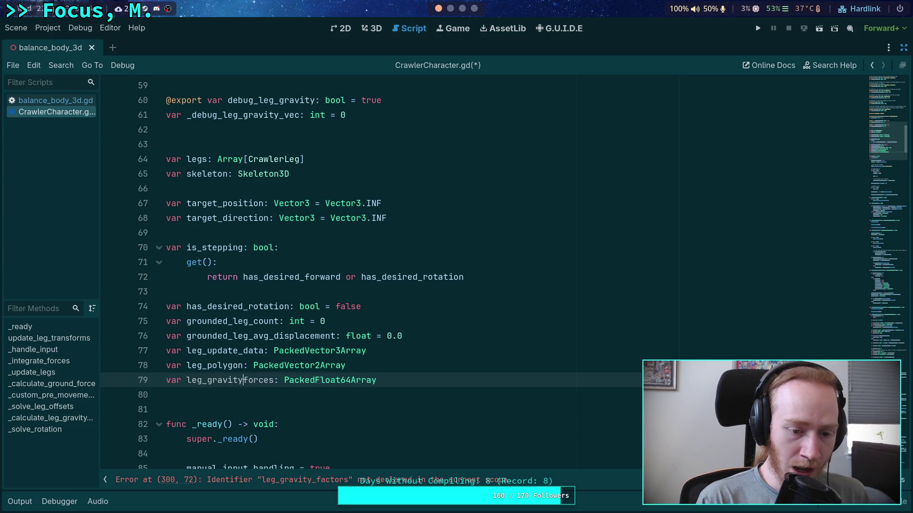
pyautogui.click(271, 394)
# - Inspect the failing solver code near line 300
pyautogui.scroll(-15, 440, 315)
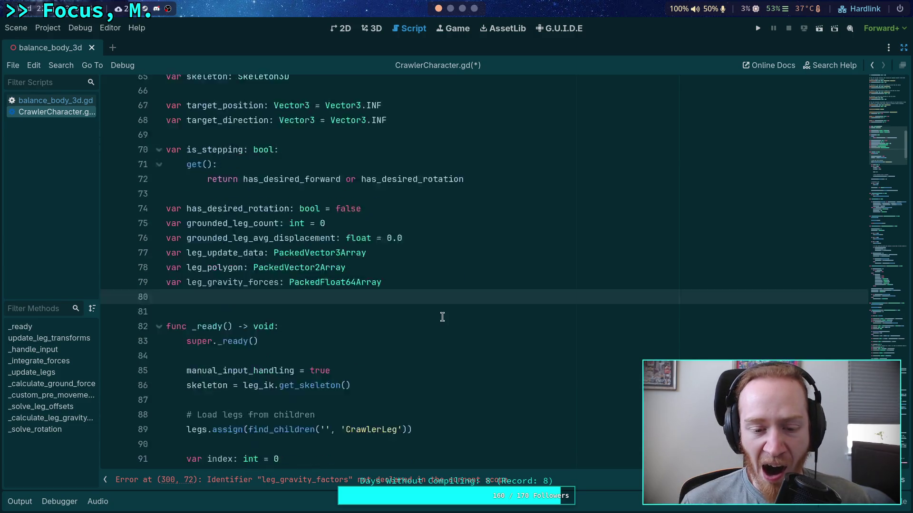
pyautogui.scroll(-20, 523, 312)
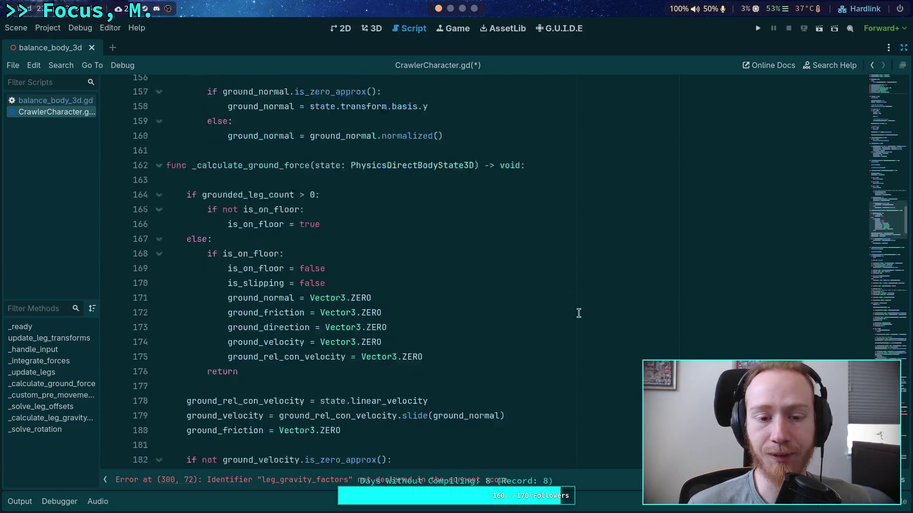
pyautogui.click(883, 320)
pyautogui.moveTo(883, 321); pyautogui.dragTo(883, 298)
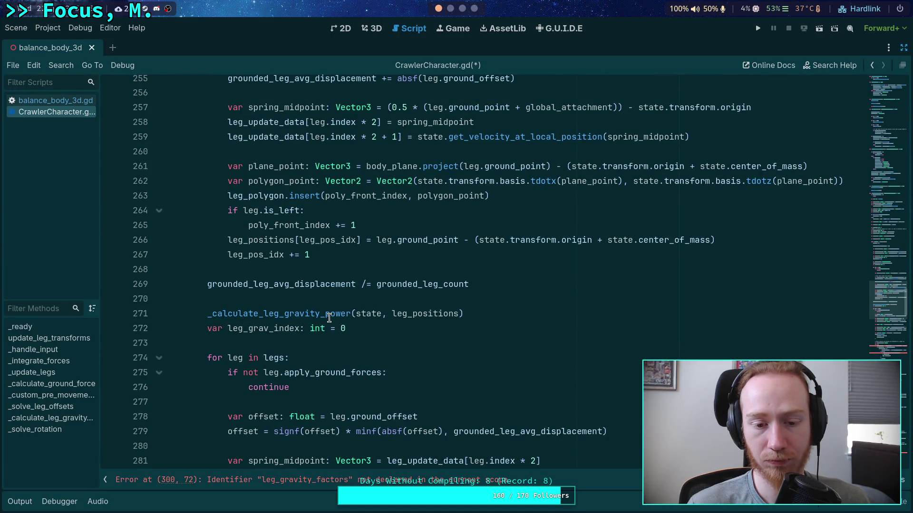
pyautogui.scroll(20, 840, 323)
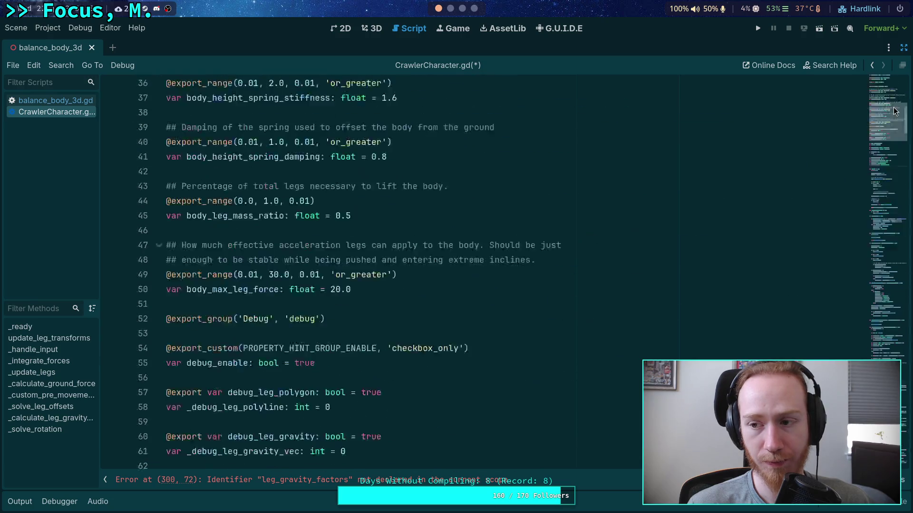
pyautogui.scroll(-6, 707, 161)
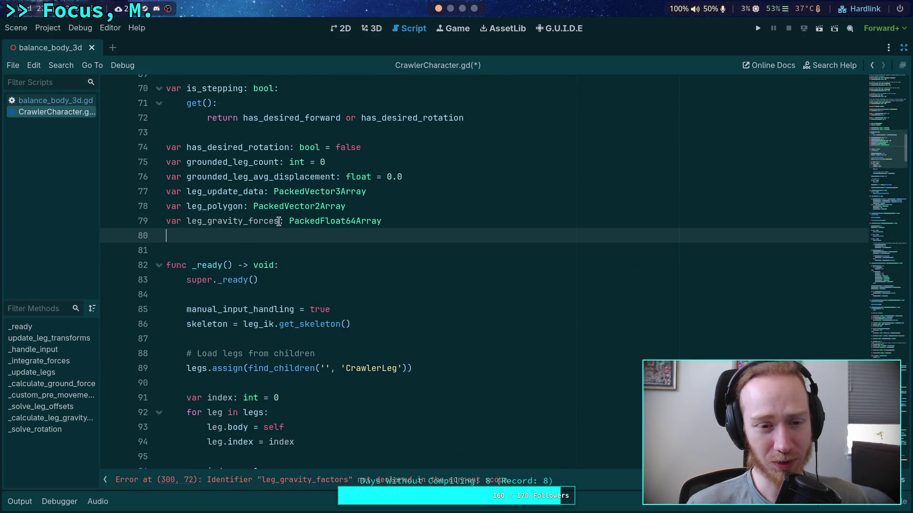
# - Rename the variable to leg_gravity_power and return to _calculate_leg_gravity_power
pyautogui.click(252, 221)
pyautogui.doubleClick(251, 222)
pyautogui.write('poe')
pyautogui.press('BackSpace')
pyautogui.write('wer')
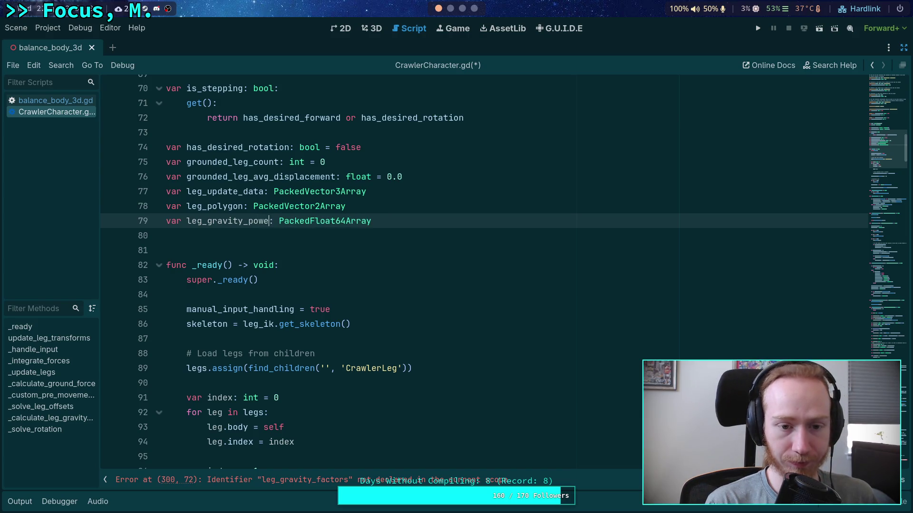
pyautogui.scroll(1, 264, 233)
pyautogui.click(262, 284)
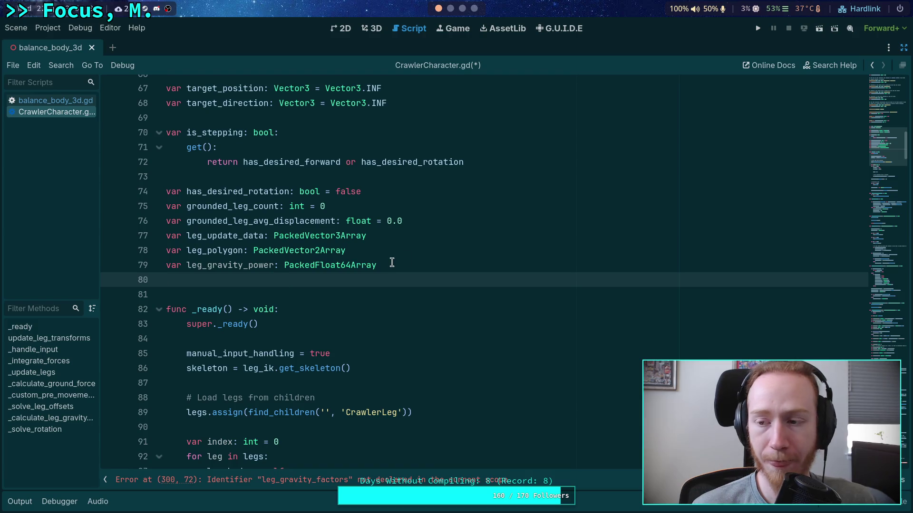
pyautogui.moveTo(887, 145); pyautogui.dragTo(887, 349)
pyautogui.scroll(8, 721, 350)
pyautogui.scroll(-20, 721, 349)
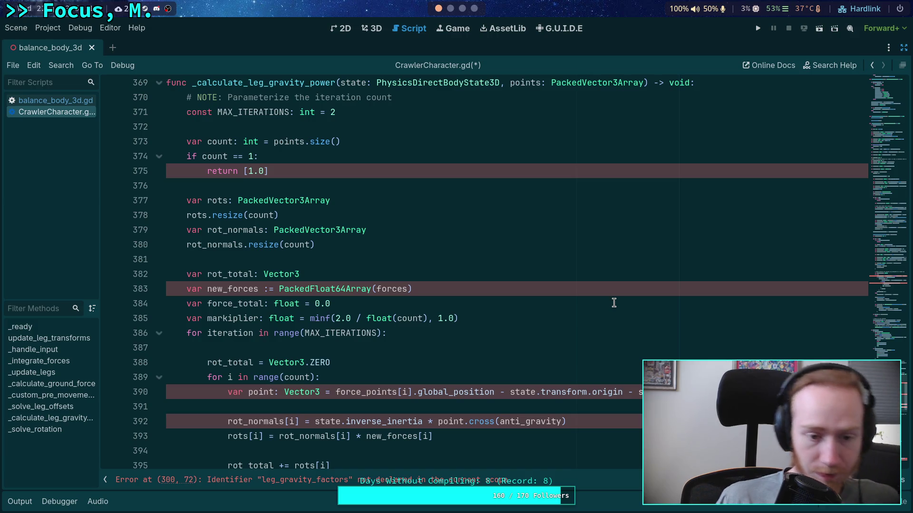
# - Replace 'return [1.0]' with 'leg_gravity_power[0] = 1.0' and save the script
pyautogui.scroll(2, 540, 227)
pyautogui.click(267, 257)
pyautogui.moveTo(267, 257); pyautogui.dragTo(208, 259)
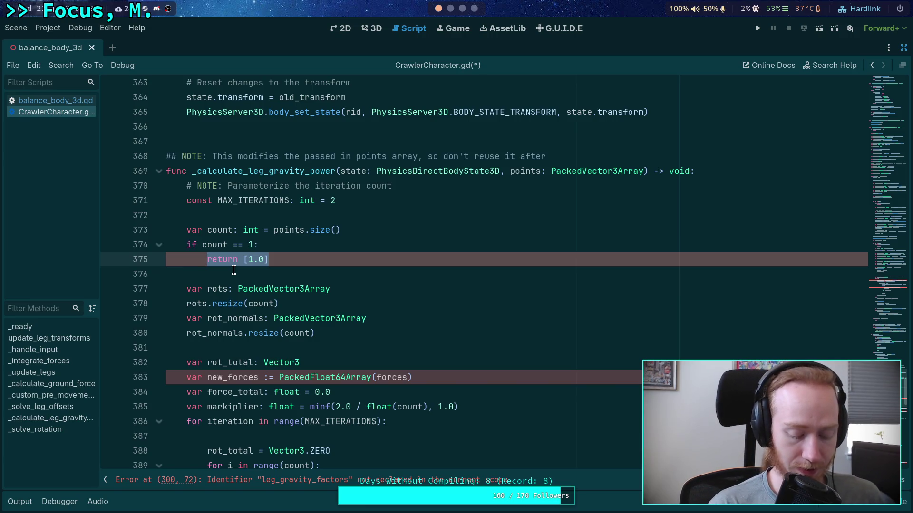
pyautogui.write('leg_')
pyautogui.press('Return')
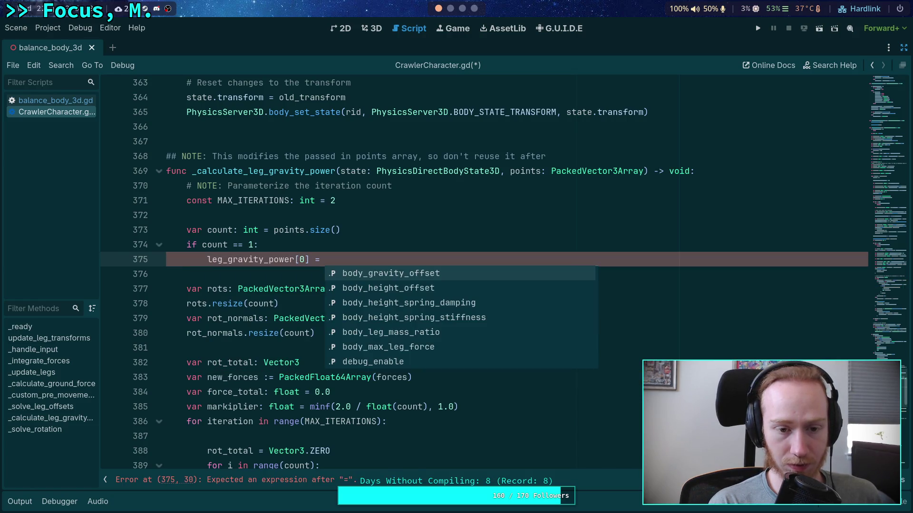
pyautogui.write('1.0')
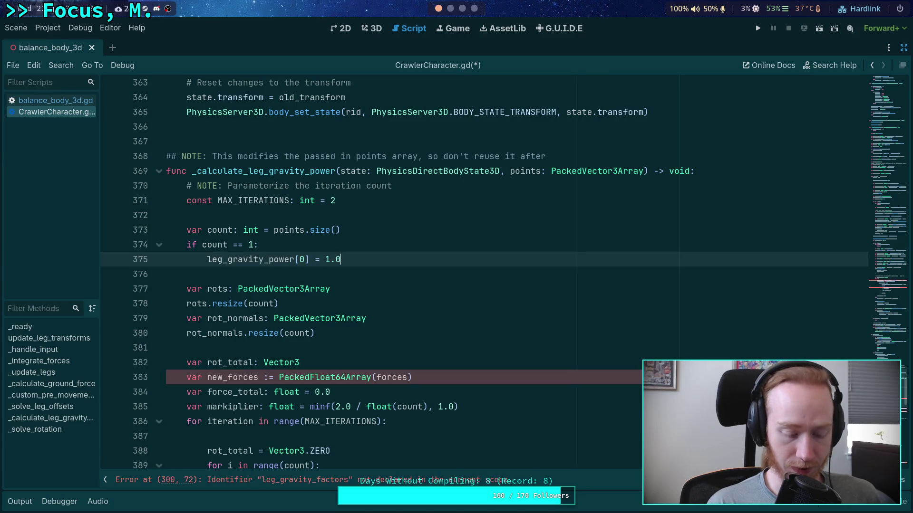
pyautogui.hotkey('ctrl', 's')
# - Delete the NOTE comment above the function, then select its points parameter
pyautogui.doubleClick(245, 260)
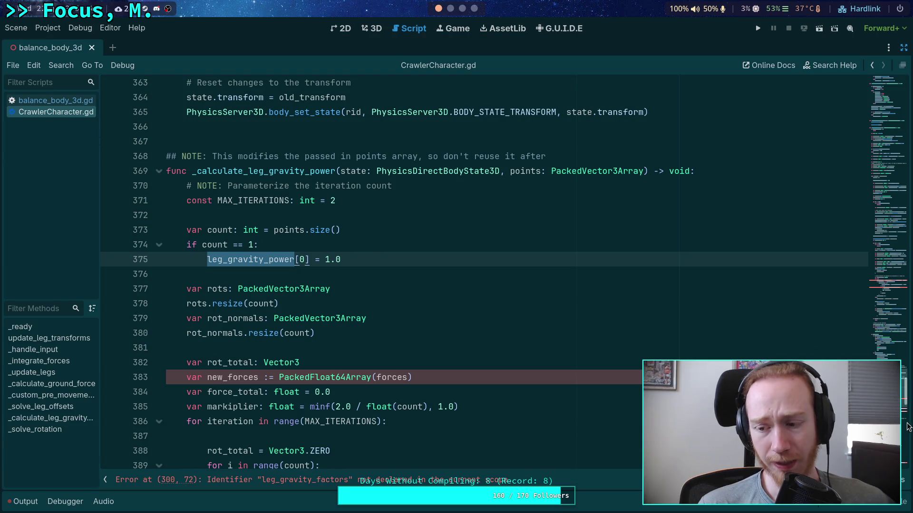
pyautogui.click(891, 302)
pyautogui.moveTo(890, 301)
pyautogui.mouseDown()
pyautogui.moveTo(895, 176)
pyautogui.moveTo(903, 397)
pyautogui.mouseUp()
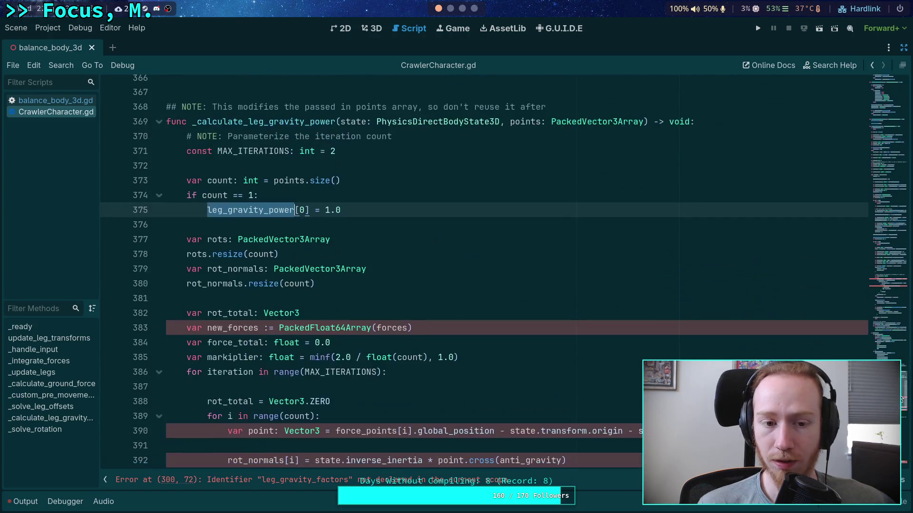
pyautogui.click(370, 220)
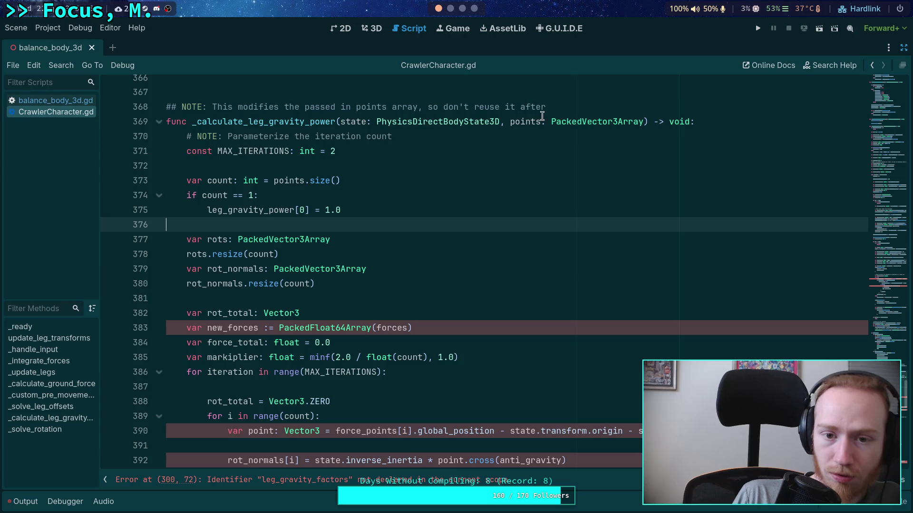
pyautogui.moveTo(546, 107); pyautogui.dragTo(567, 97)
pyautogui.press('BackSpace')
pyautogui.scroll(2, 501, 229)
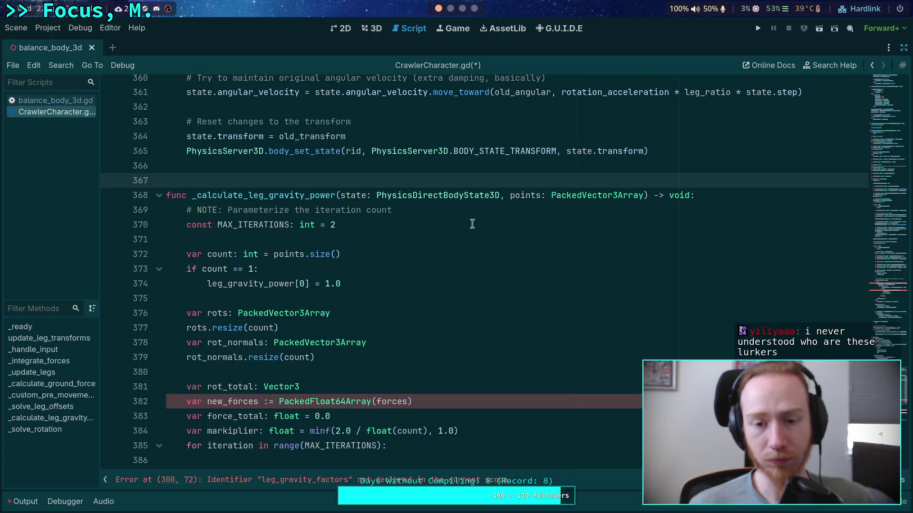
pyautogui.moveTo(500, 195); pyautogui.dragTo(644, 195)
pyautogui.scroll(20, 533, 307)
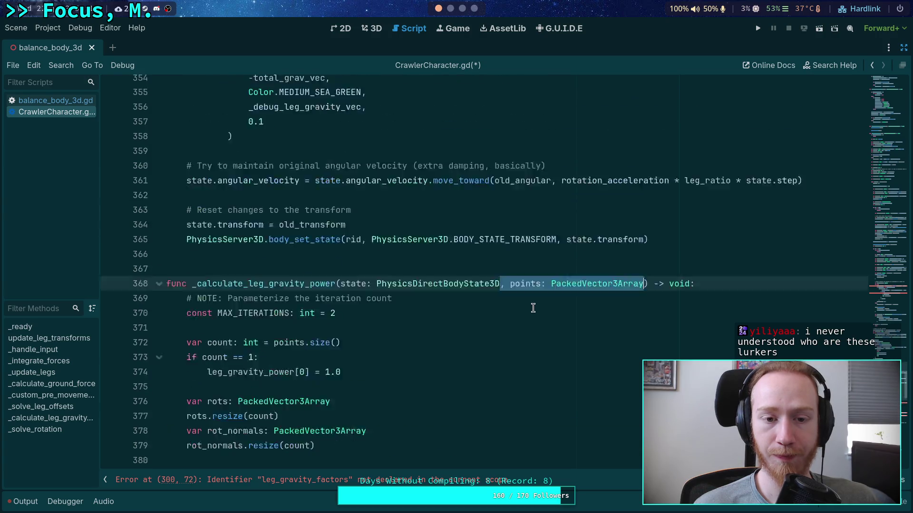
pyautogui.scroll(14, 439, 306)
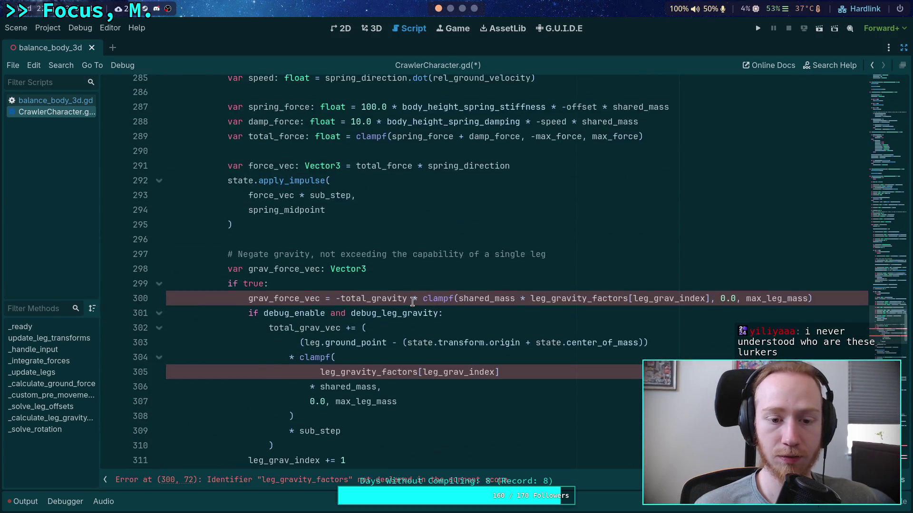
pyautogui.click(434, 313)
pyautogui.doubleClick(434, 312)
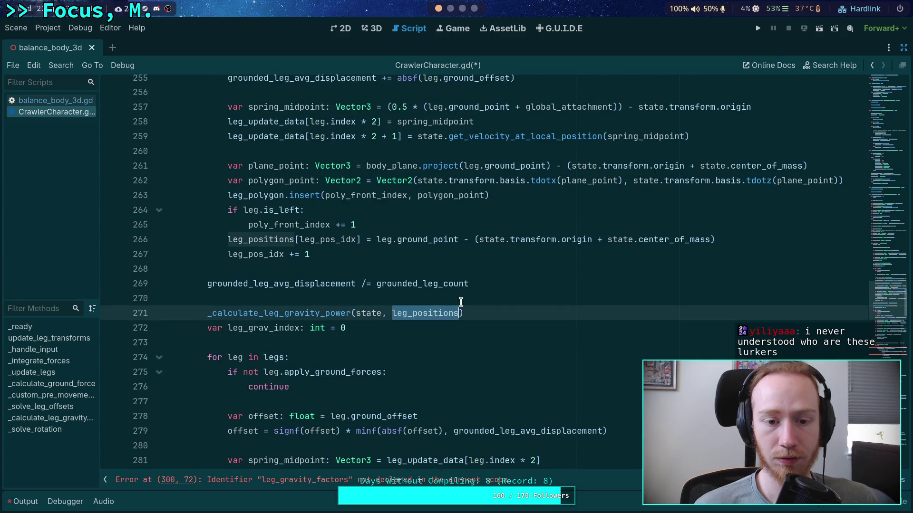
pyautogui.scroll(2, 479, 329)
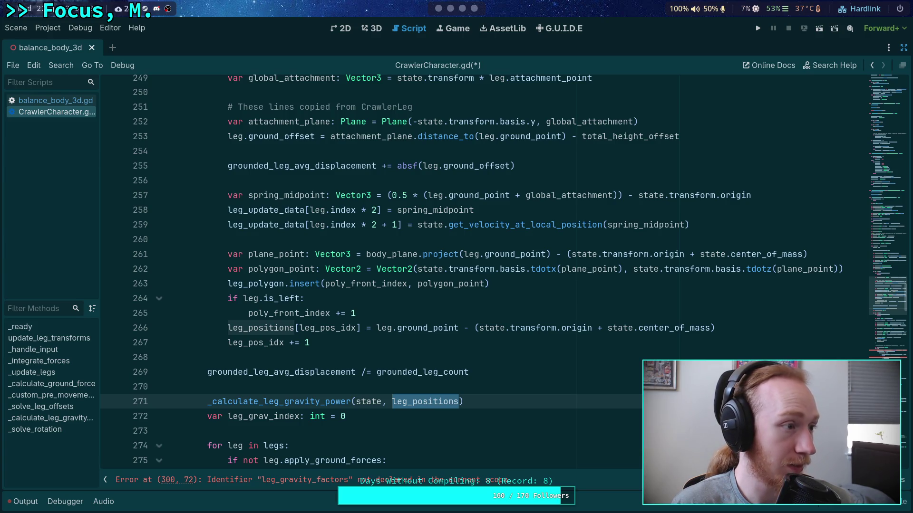
pyautogui.click(523, 392)
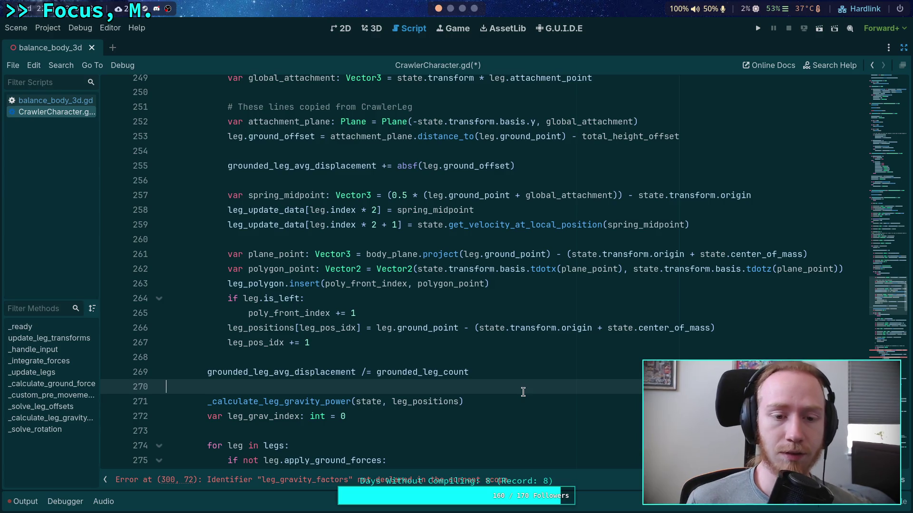
pyautogui.scroll(5, 307, 314)
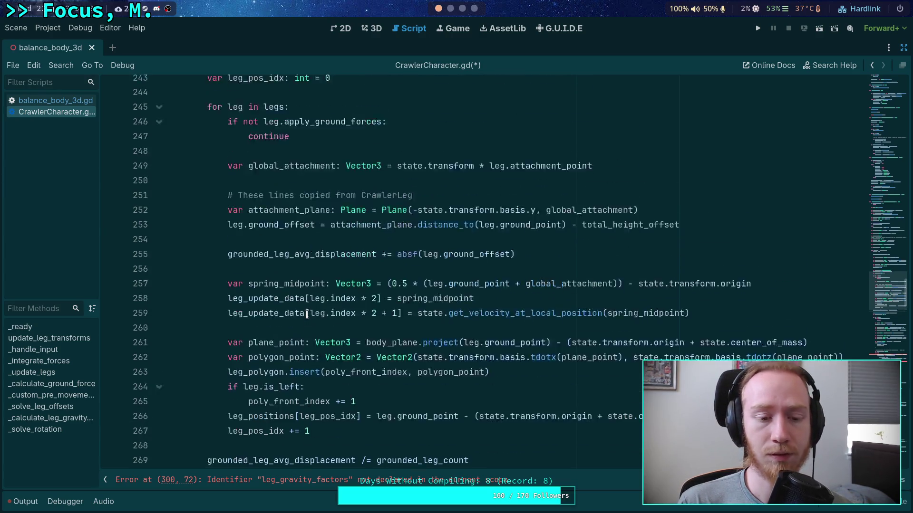
pyautogui.scroll(-3, 307, 313)
pyautogui.scroll(-1, 307, 314)
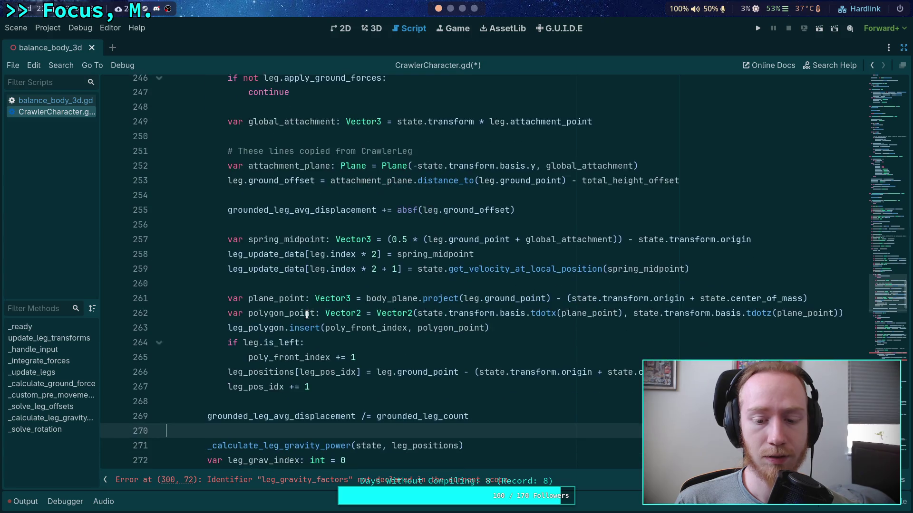
pyautogui.doubleClick(291, 373)
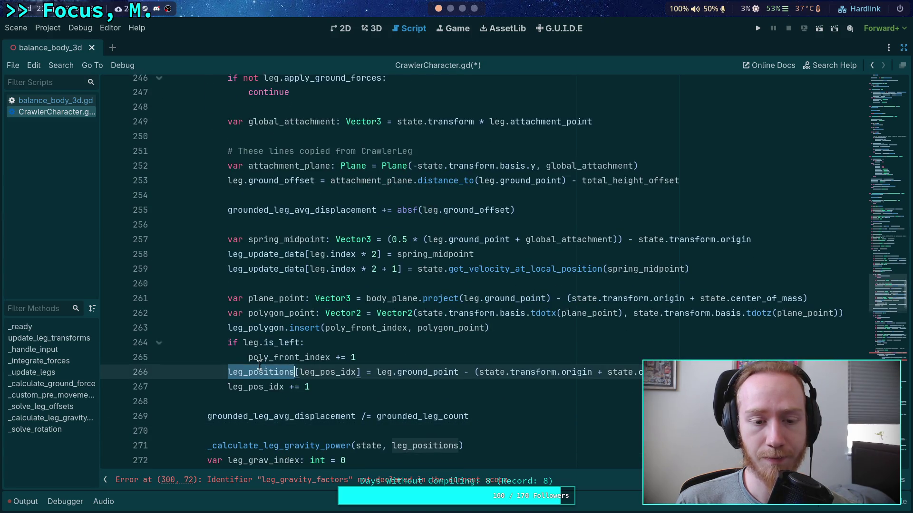
pyautogui.scroll(5, 260, 365)
pyautogui.scroll(-1, 257, 292)
pyautogui.scroll(-2, 257, 292)
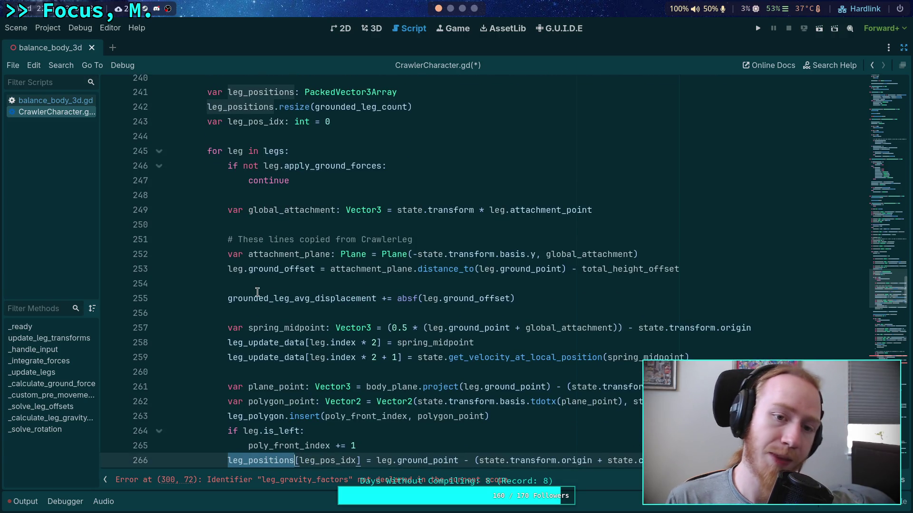
pyautogui.scroll(-3, 257, 292)
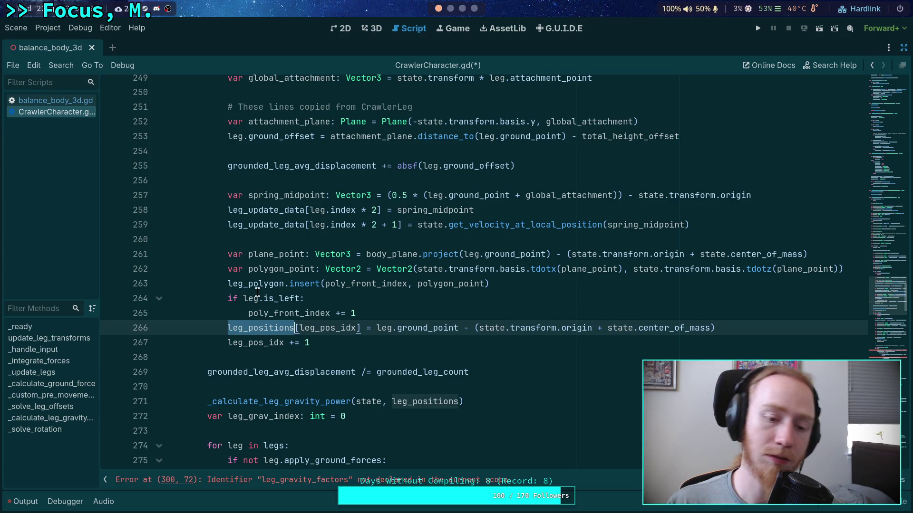
pyautogui.scroll(3, 258, 292)
pyautogui.scroll(-1, 266, 287)
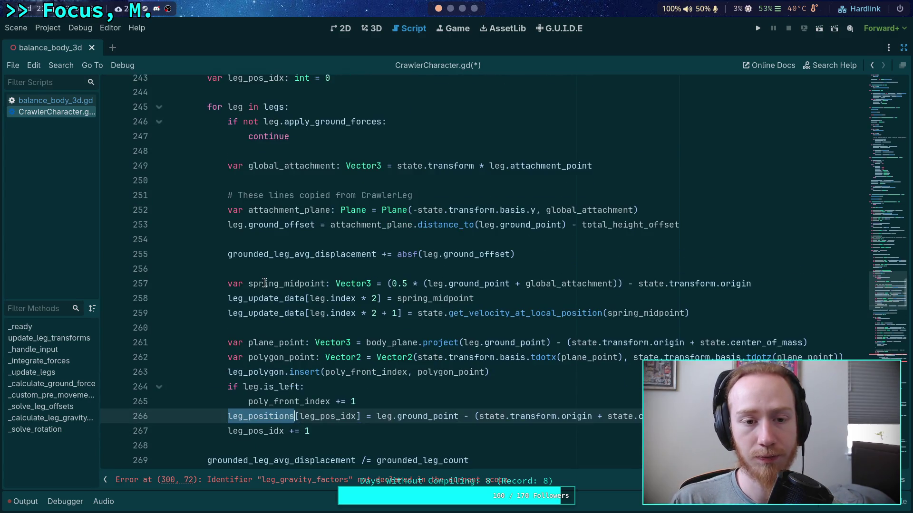
pyautogui.click(235, 243)
pyautogui.scroll(-2, 234, 242)
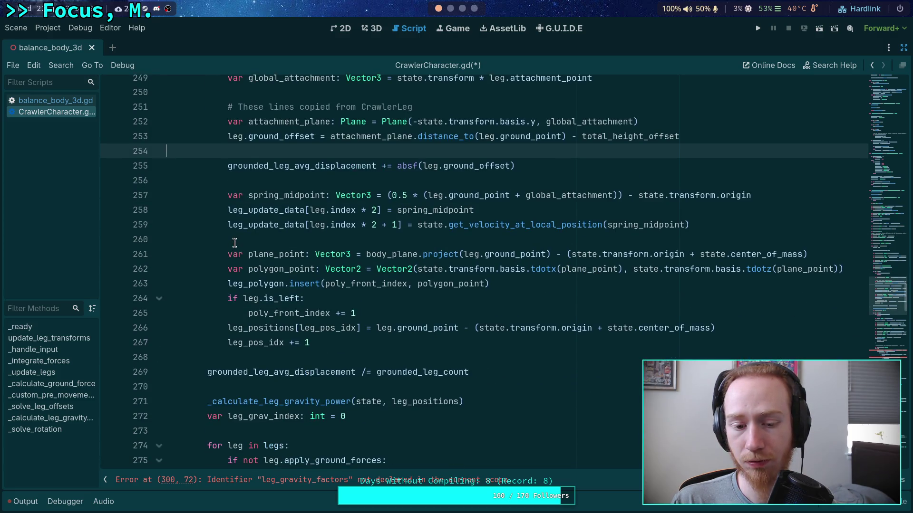
pyautogui.scroll(3, 234, 243)
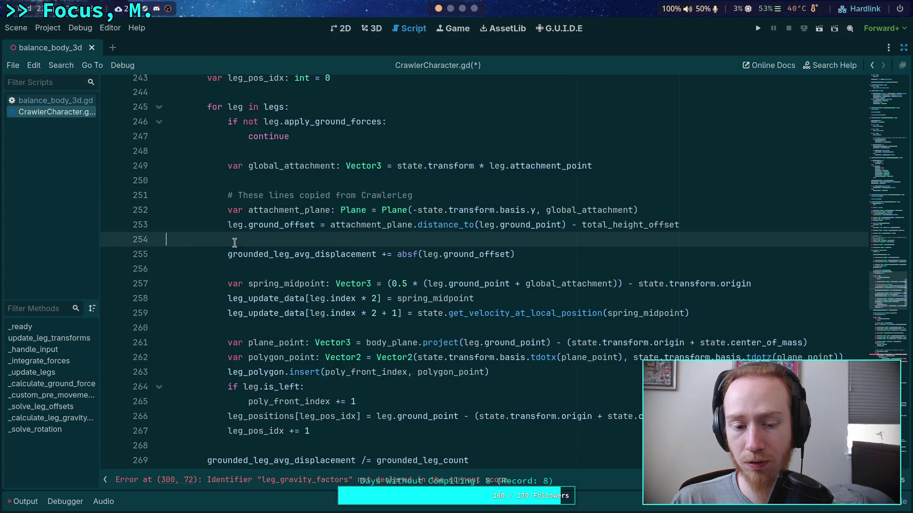
pyautogui.scroll(-1, 234, 242)
pyautogui.scroll(-2, 234, 242)
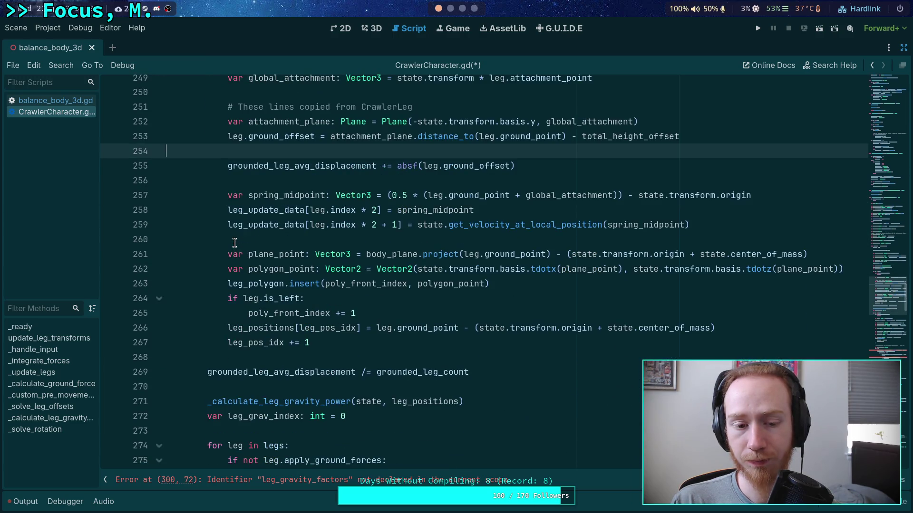
pyautogui.scroll(-1, 235, 242)
pyautogui.scroll(2, 235, 242)
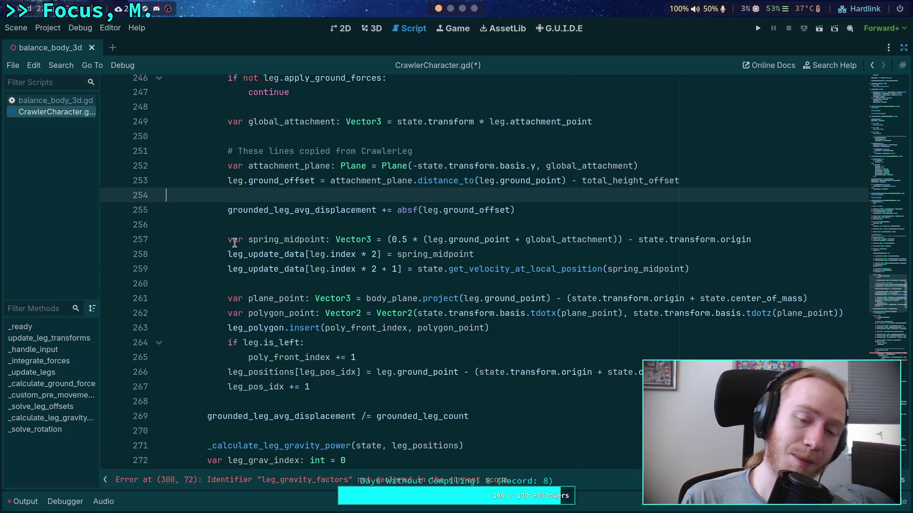
pyautogui.doubleClick(269, 371)
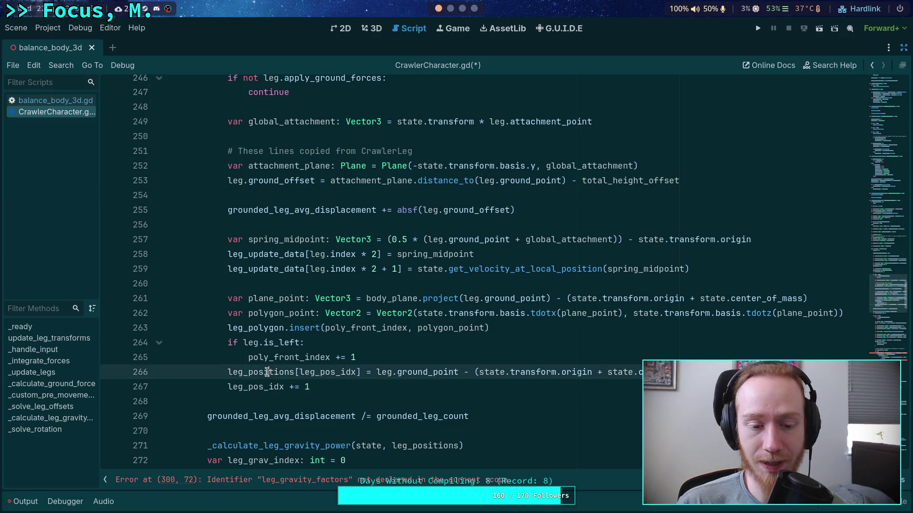
pyautogui.doubleClick(247, 328)
pyautogui.doubleClick(446, 328)
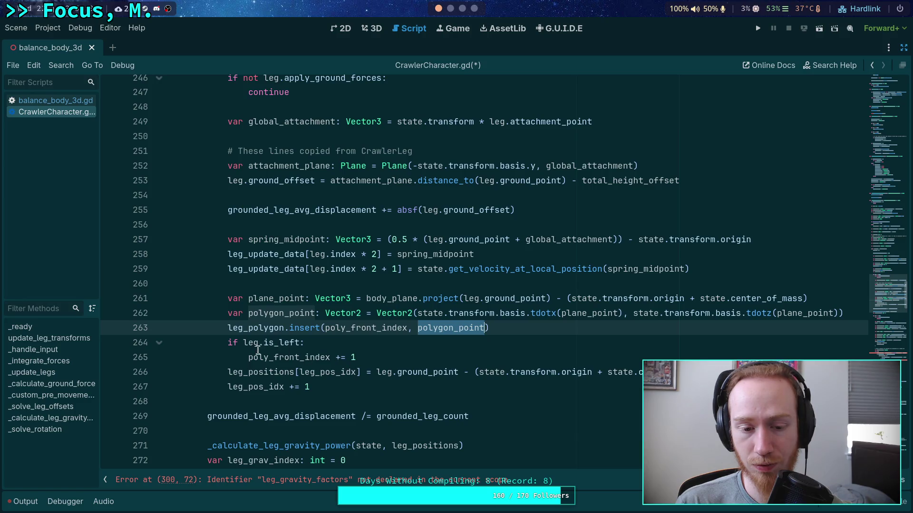
pyautogui.doubleClick(263, 372)
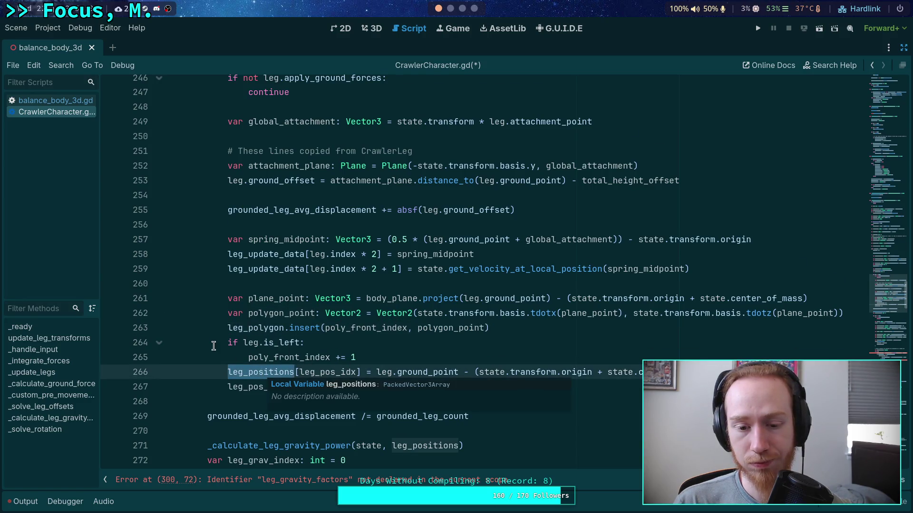
pyautogui.scroll(-1, 215, 346)
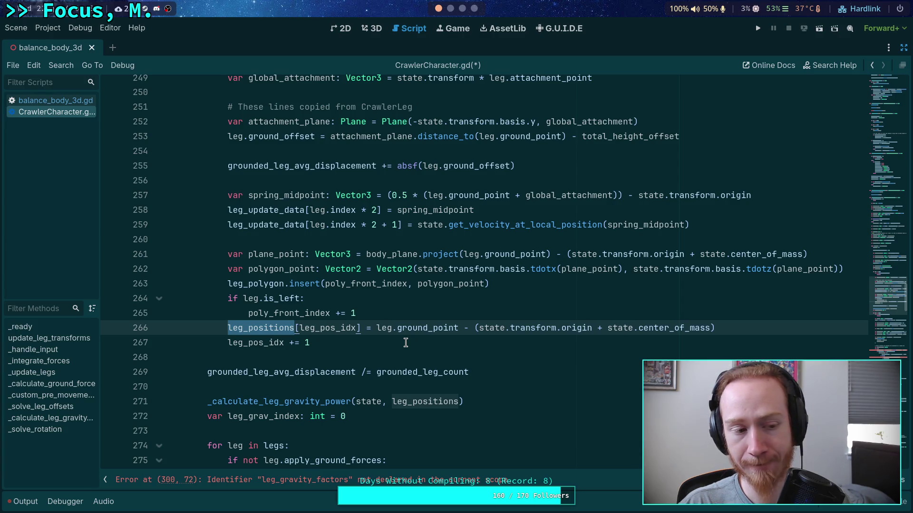
pyautogui.click(405, 343)
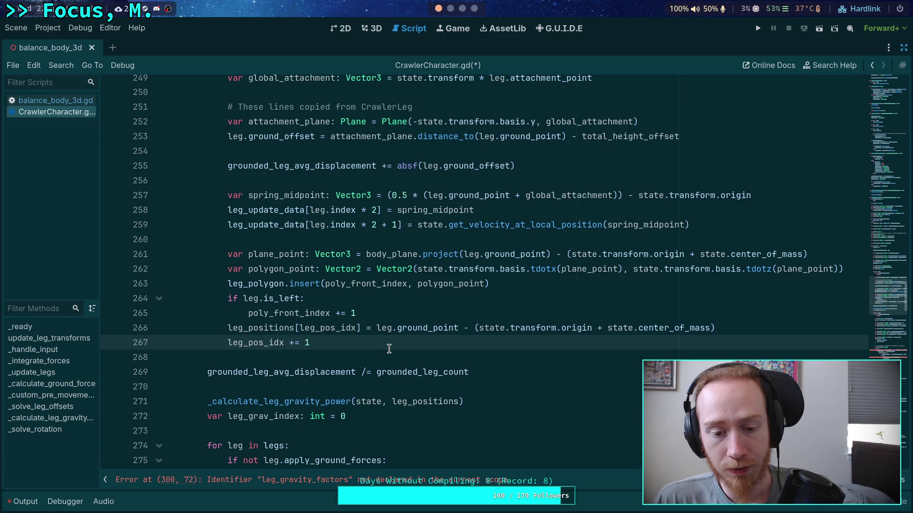
pyautogui.doubleClick(279, 269)
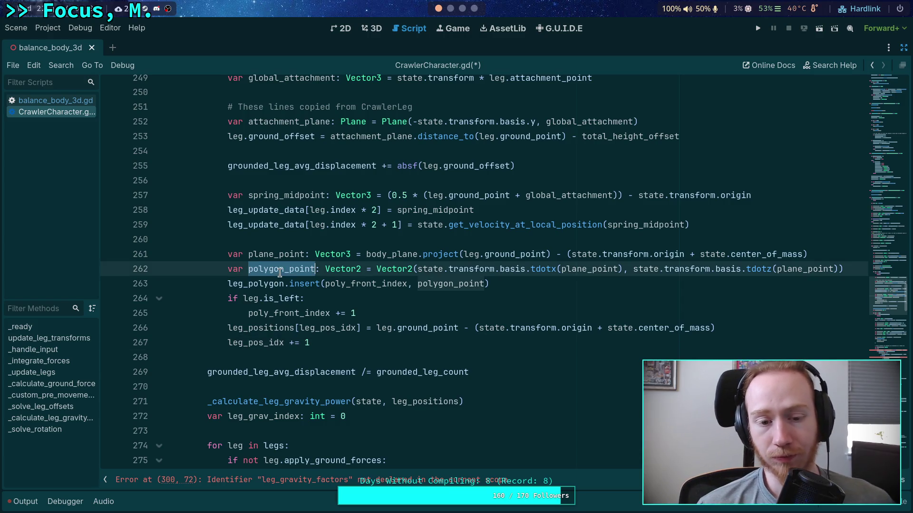
pyautogui.scroll(2, 380, 315)
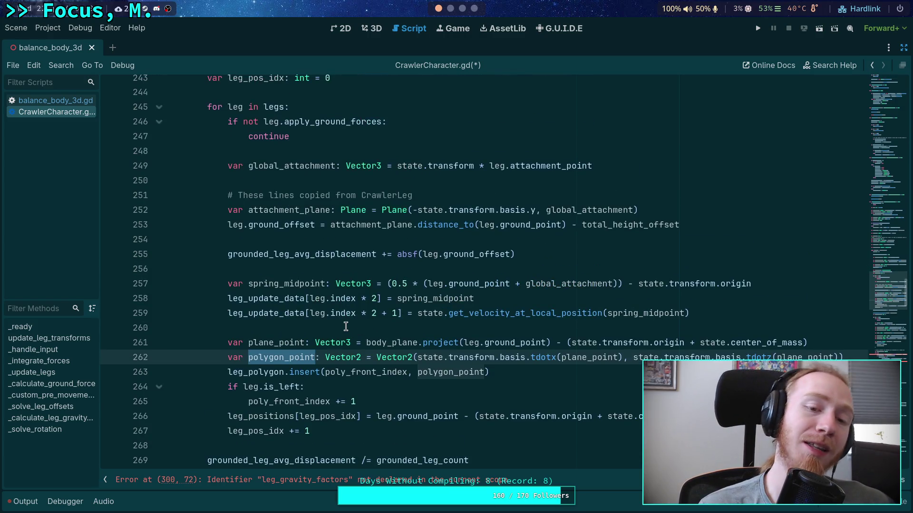
pyautogui.doubleClick(277, 347)
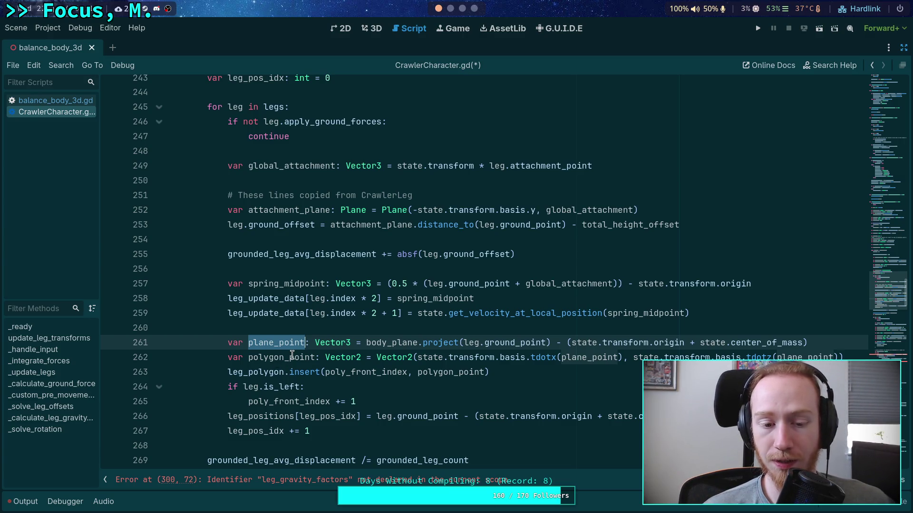
pyautogui.doubleClick(257, 372)
pyautogui.scroll(-12, 294, 345)
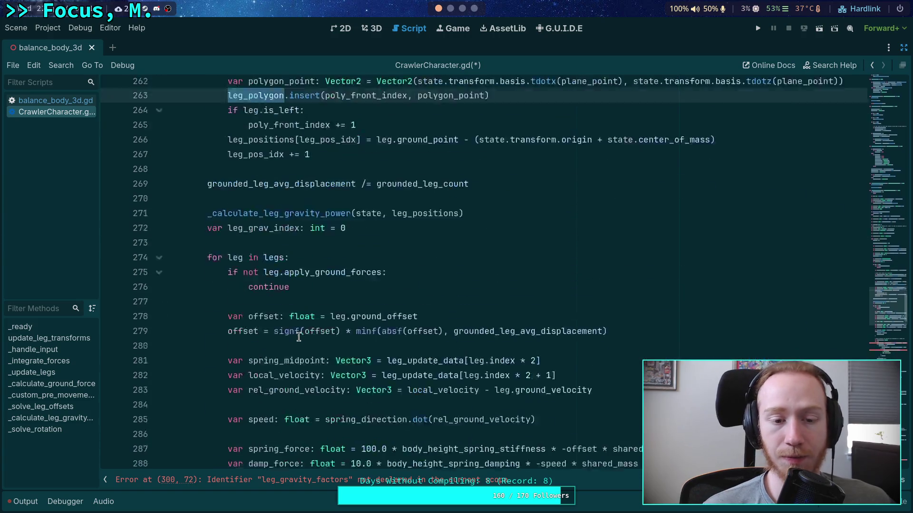
# - Copy the debug_enable and debug_leg_polygon checks and paste them above plane_point
pyautogui.scroll(-15, 299, 337)
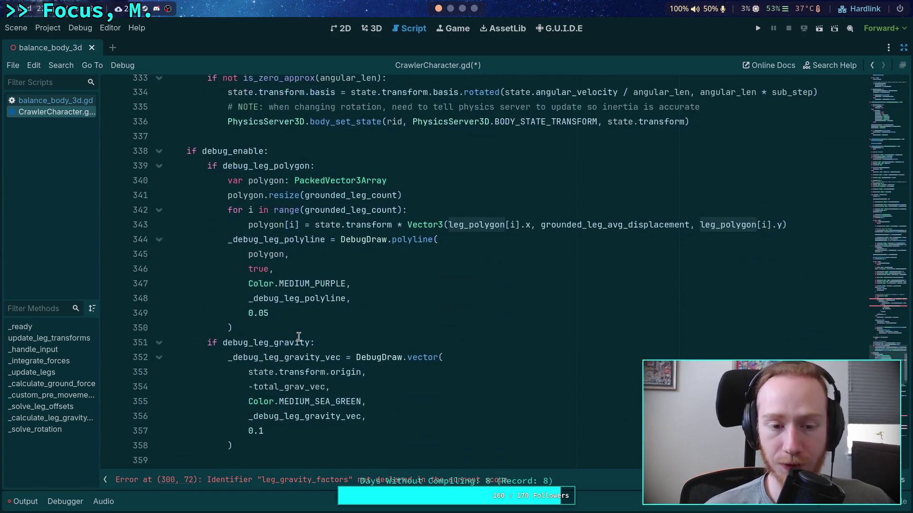
pyautogui.scroll(-2, 195, 197)
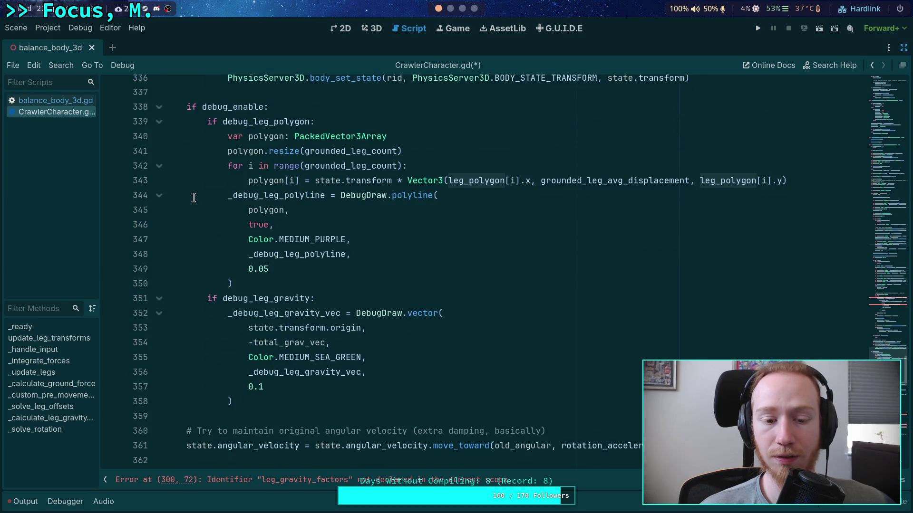
pyautogui.scroll(1, 189, 170)
pyautogui.moveTo(179, 148); pyautogui.dragTo(315, 166)
pyautogui.rightClick(242, 164)
pyautogui.click(278, 216)
pyautogui.scroll(20, 416, 297)
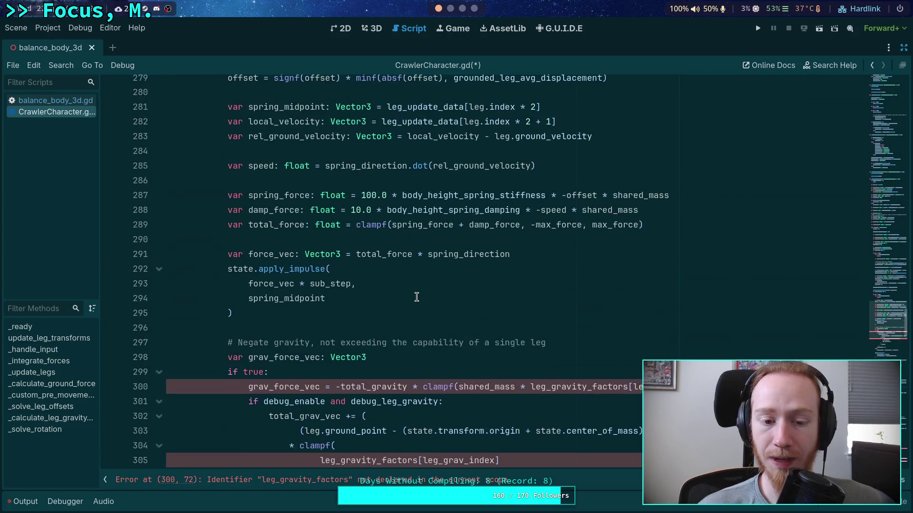
pyautogui.scroll(6, 416, 297)
pyautogui.click(360, 239)
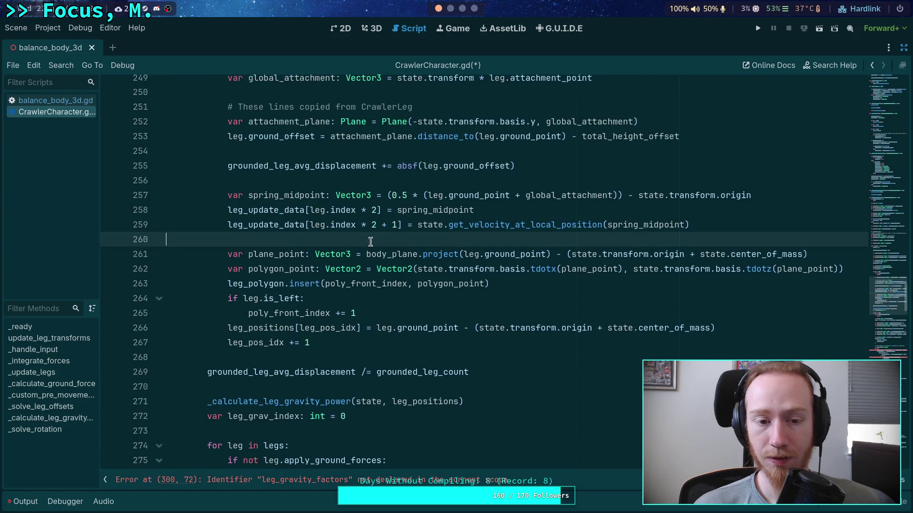
pyautogui.press('Return')
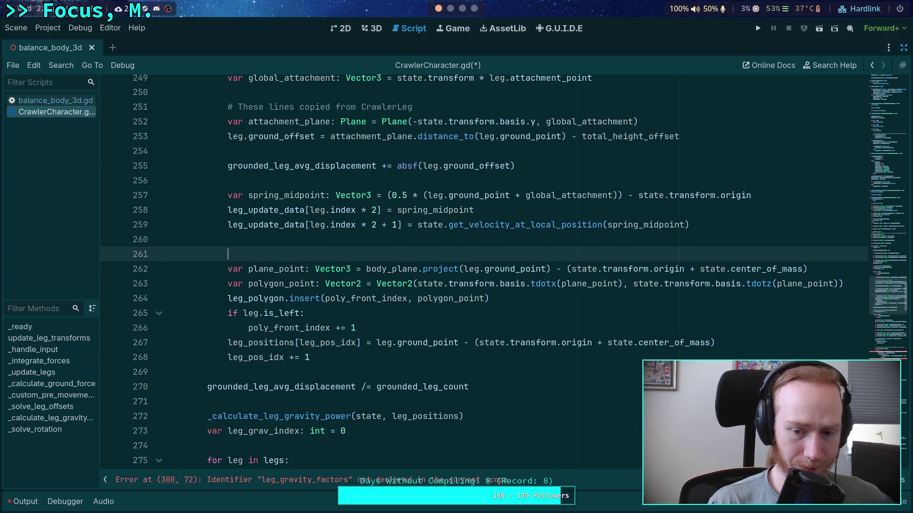
pyautogui.hotkey('ctrl', 'v')
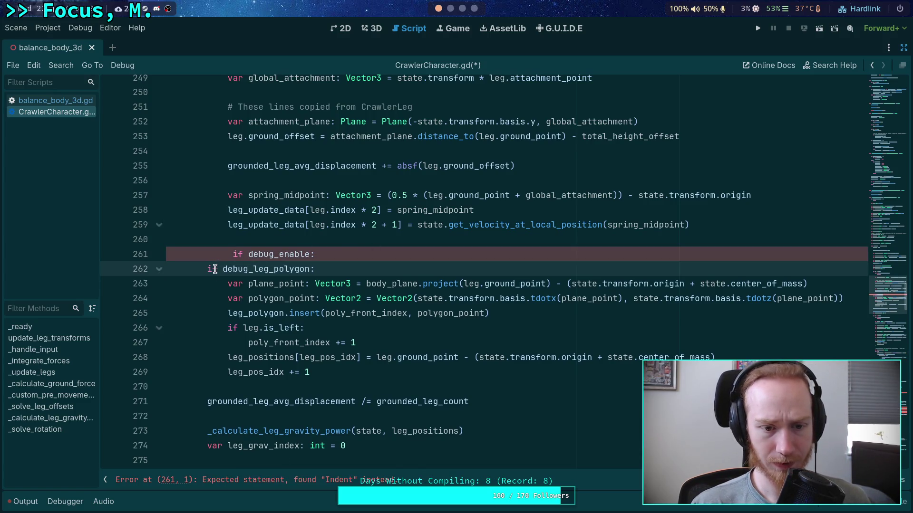
# - Merge them into 'if debug_enable and debug_leg_polygon' and indent the polygon lines beneath
pyautogui.moveTo(212, 269); pyautogui.dragTo(315, 256)
pyautogui.write('and f debug_leg_polygon')
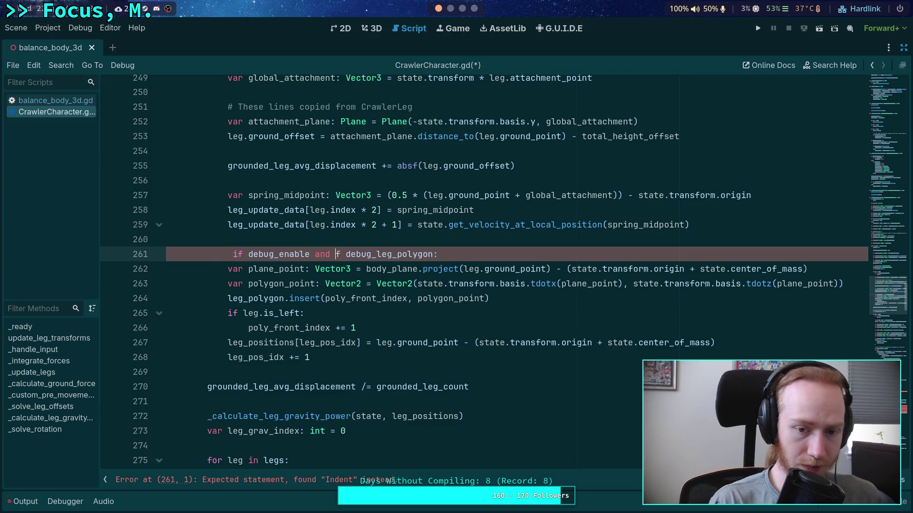
pyautogui.press('Delete')
pyautogui.press('Delete')
pyautogui.click(233, 254)
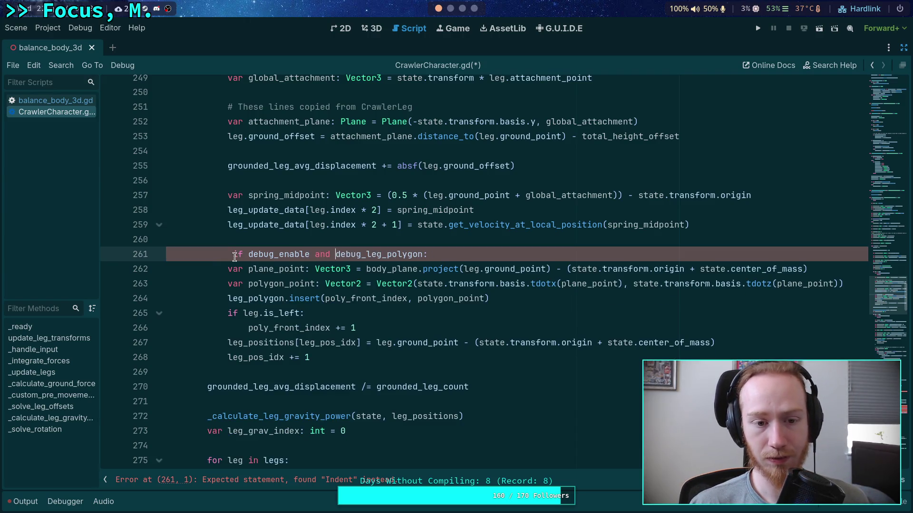
pyautogui.press('BackSpace')
pyautogui.moveTo(227, 269)
pyautogui.mouseDown()
pyautogui.moveTo(260, 283)
pyautogui.moveTo(572, 301)
pyautogui.moveTo(574, 333)
pyautogui.mouseUp()
pyautogui.press('Tab')
# - Delete the leg_positions assignment lines and the unused leg_pos_idx declaration
pyautogui.moveTo(365, 359); pyautogui.dragTo(442, 333)
pyautogui.press('BackSpace')
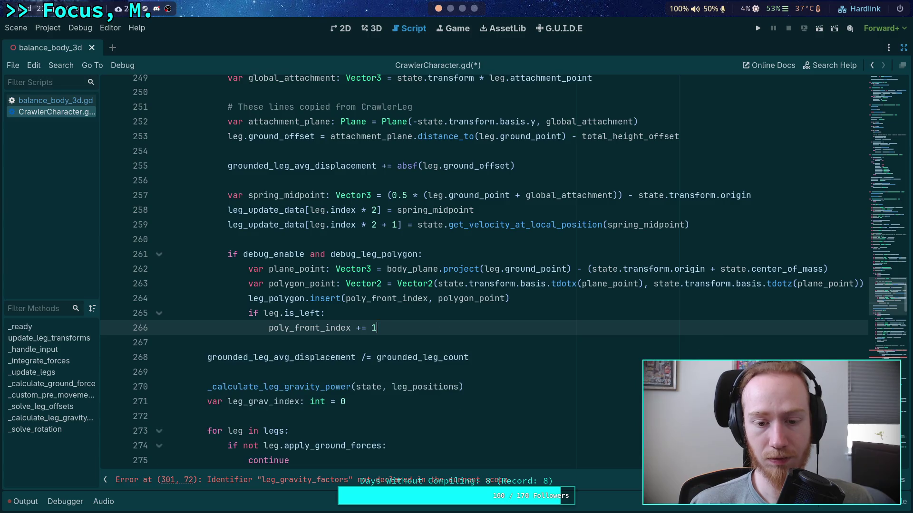
pyautogui.scroll(2, 361, 350)
pyautogui.scroll(1, 309, 354)
pyautogui.moveTo(352, 123); pyautogui.dragTo(91, 121)
pyautogui.press('BackSpace')
pyautogui.press('BackSpace')
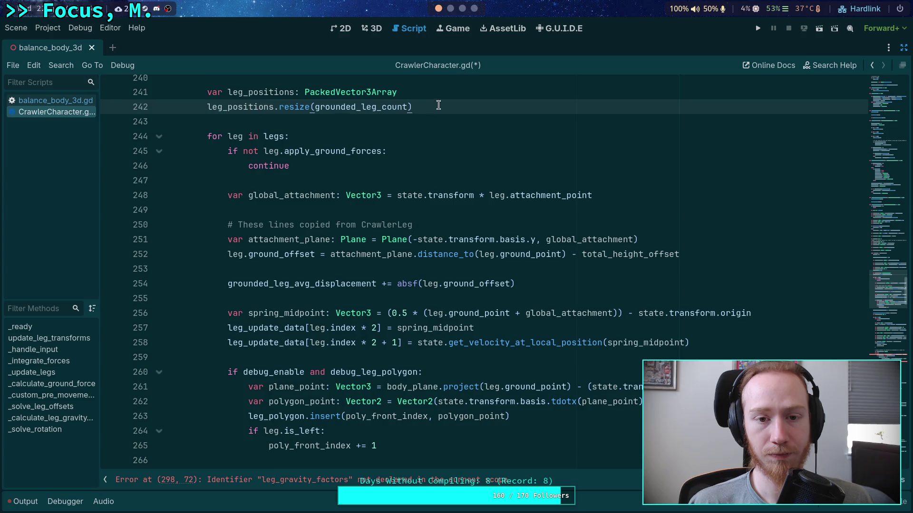
# - Delete the unused leg_positions declaration lines
pyautogui.scroll(2, 484, 271)
pyautogui.hotkey('shift', 'Up')
pyautogui.hotkey('shift', 'Up')
pyautogui.press('BackSpace')
pyautogui.press('BackSpace')
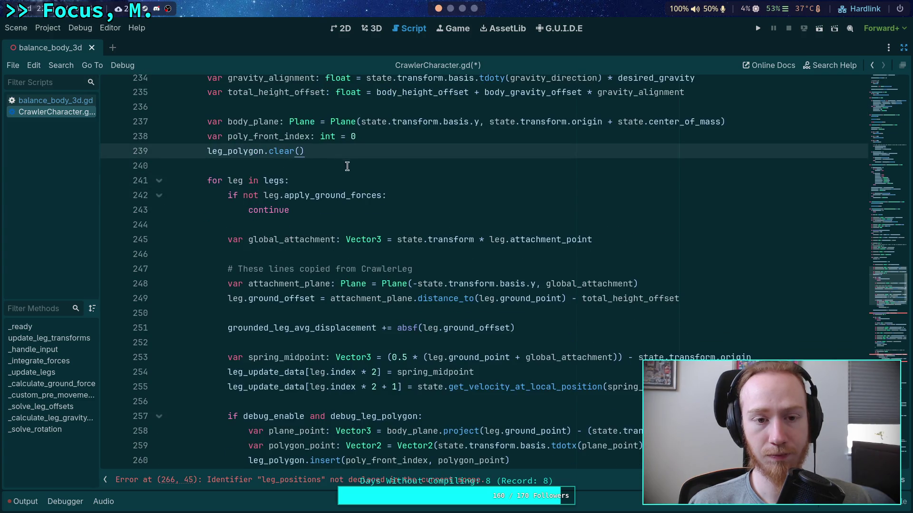
# - Highlight every use of body_plane, poly_front_index and leg_polygon to see where they're used
pyautogui.scroll(1, 298, 212)
pyautogui.doubleClick(253, 166)
pyautogui.scroll(-5, 297, 212)
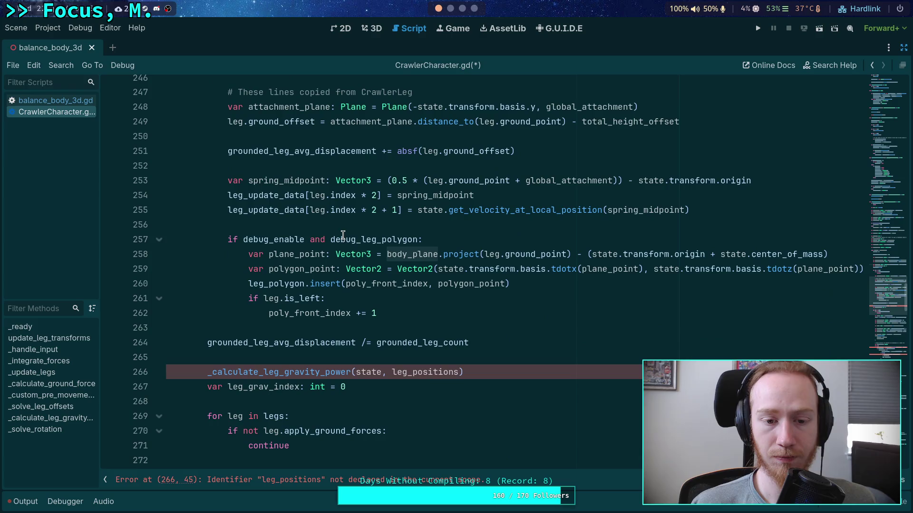
pyautogui.scroll(6, 375, 257)
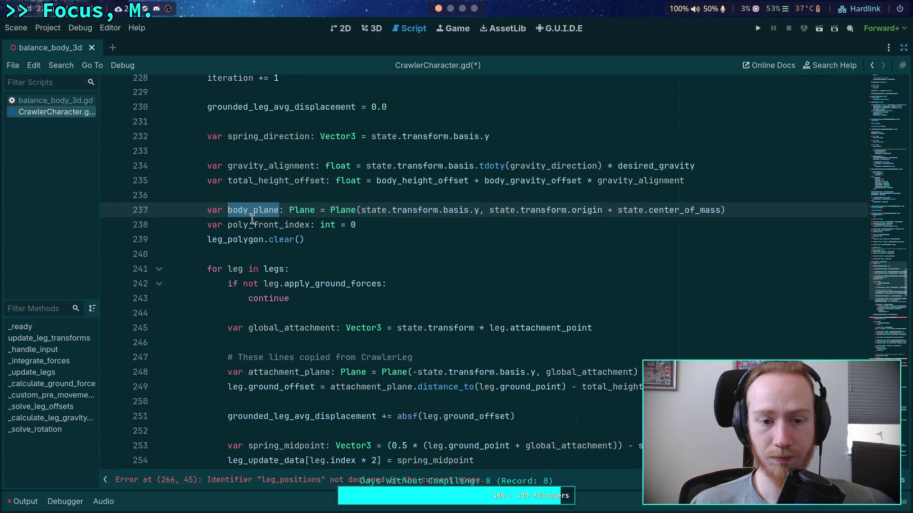
pyautogui.doubleClick(252, 223)
pyautogui.scroll(-4, 280, 271)
pyautogui.scroll(3, 301, 267)
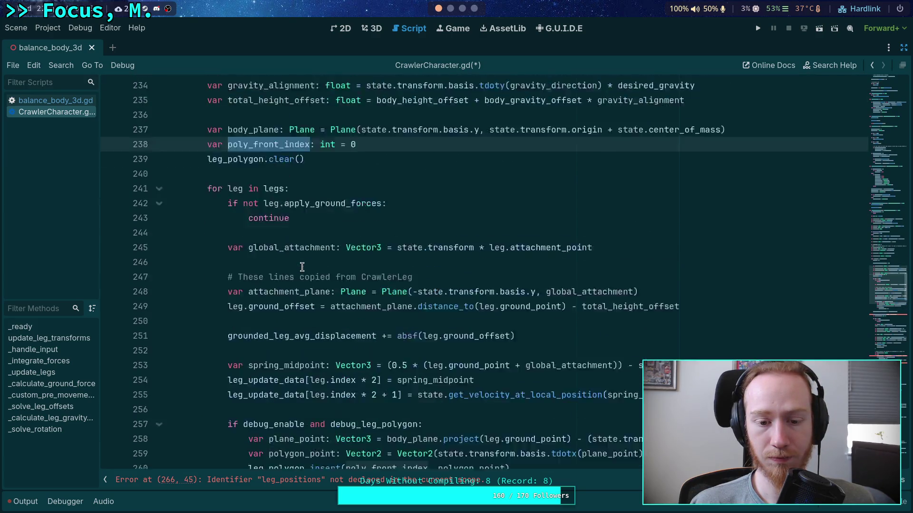
pyautogui.doubleClick(239, 197)
pyautogui.scroll(2, 295, 217)
pyautogui.scroll(-1, 366, 281)
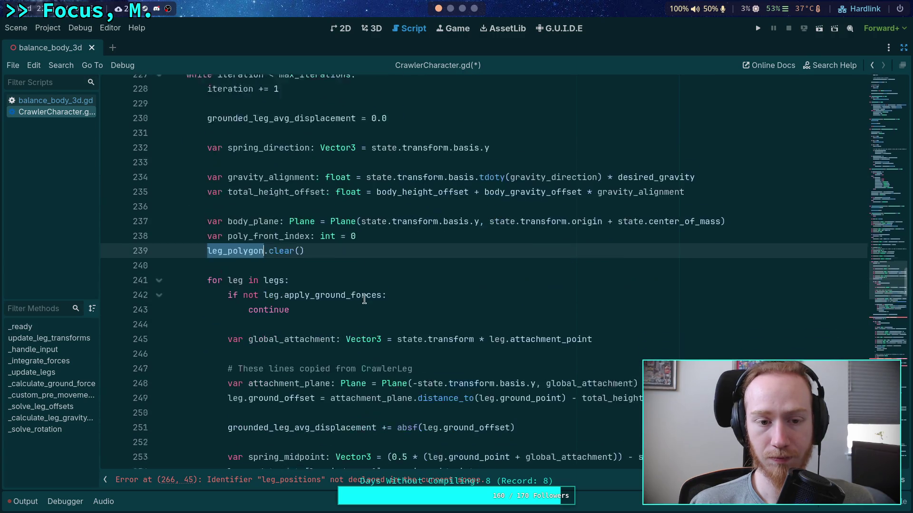
# - Check where body_plane is used inside the leg loop
pyautogui.click(380, 195)
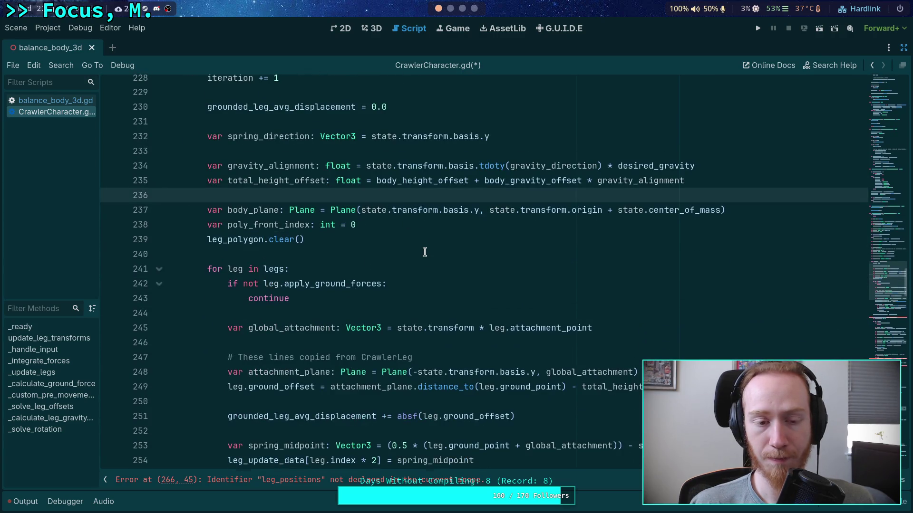
pyautogui.scroll(-4, 424, 251)
pyautogui.scroll(3, 425, 252)
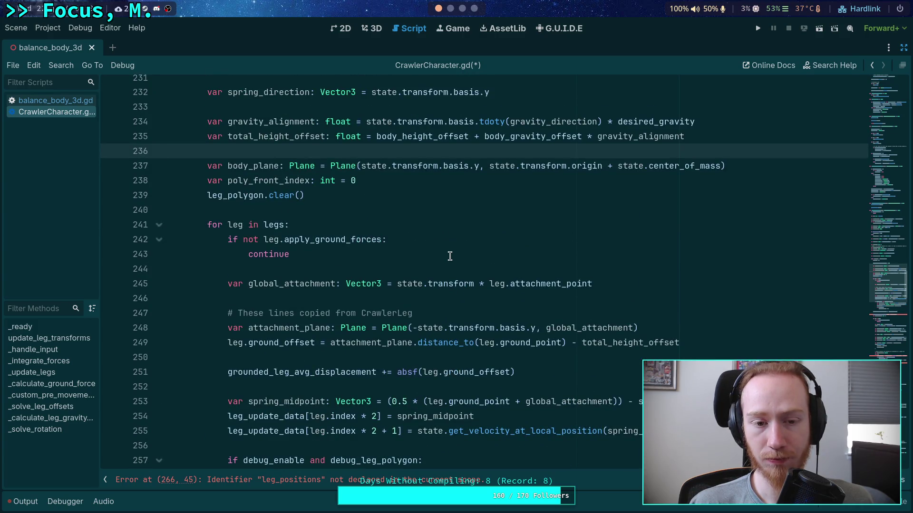
pyautogui.scroll(-6, 450, 256)
pyautogui.scroll(5, 451, 249)
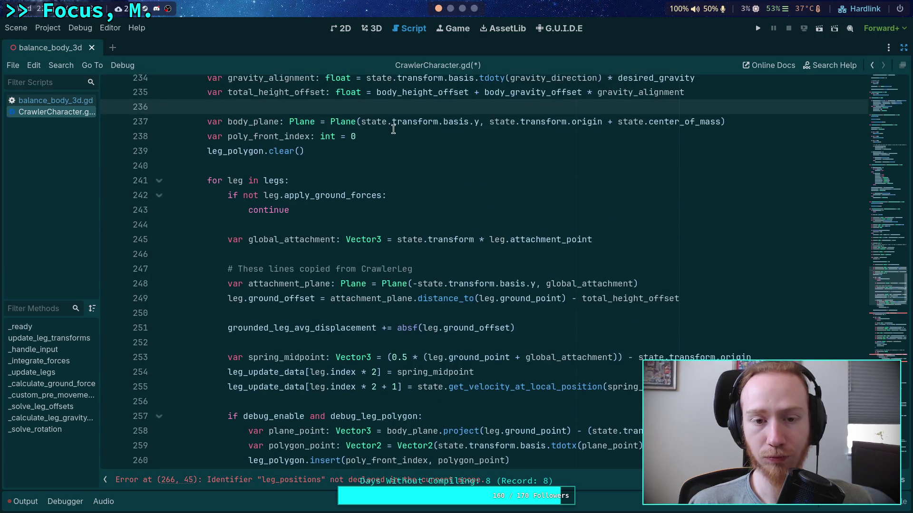
pyautogui.scroll(-2, 404, 190)
pyautogui.click(407, 342)
pyautogui.scroll(3, 338, 340)
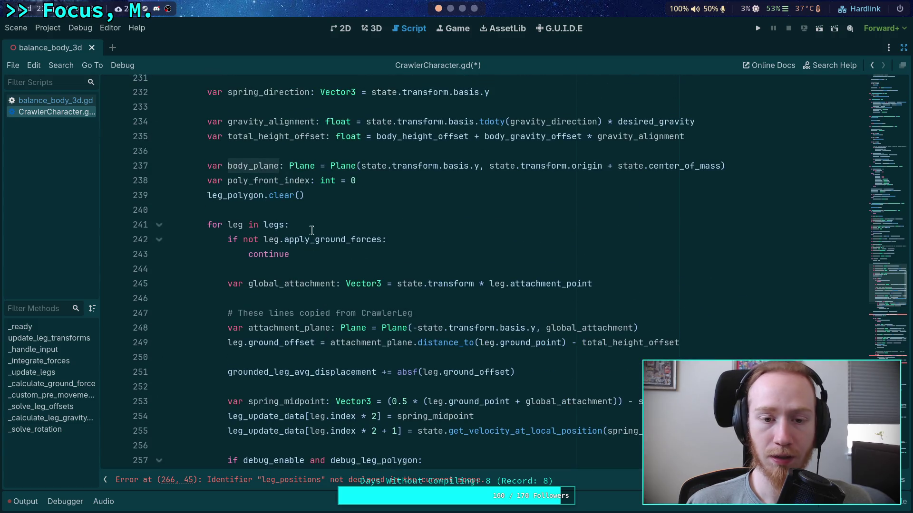
# - Move the 'var body_plane' line from line 237 under 'if debug_enable and debug_leg_polygon:'
pyautogui.moveTo(208, 166); pyautogui.dragTo(731, 168)
pyautogui.hotkey('ctrl', 'x')
pyautogui.scroll(-3, 698, 202)
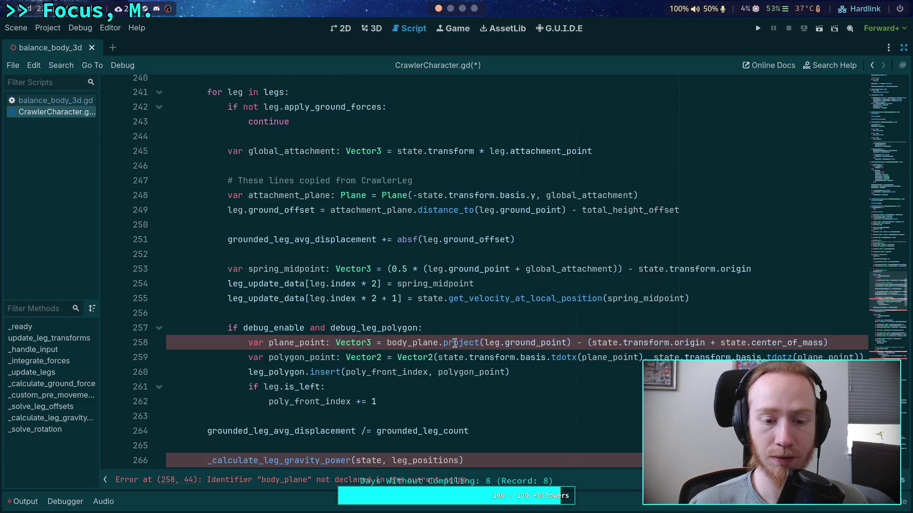
pyautogui.click(422, 328)
pyautogui.press('Return')
pyautogui.hotkey('ctrl', 'v')
# - Remove the leftover blank line and add a new line above leg_polygon.clear()
pyautogui.scroll(3, 474, 327)
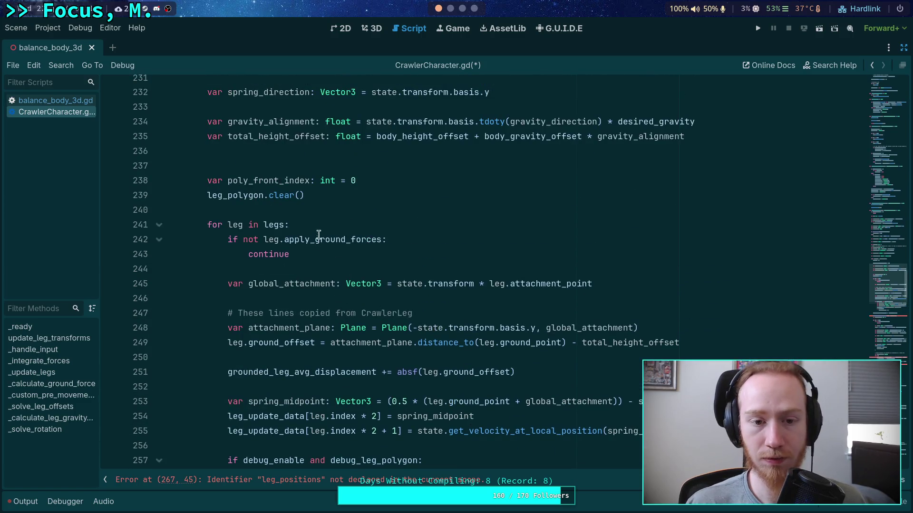
pyautogui.click(382, 169)
pyautogui.press('BackSpace')
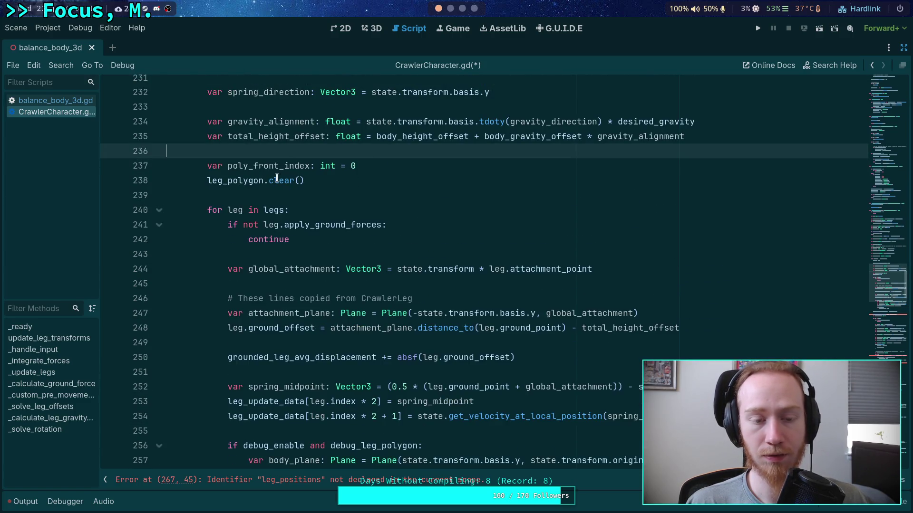
pyautogui.click(403, 166)
pyautogui.press('Return')
# - Wrap leg_polygon.clear() in 'if debug_enable and debug_leg_polygon:' and indent it
pyautogui.write('if debug_')
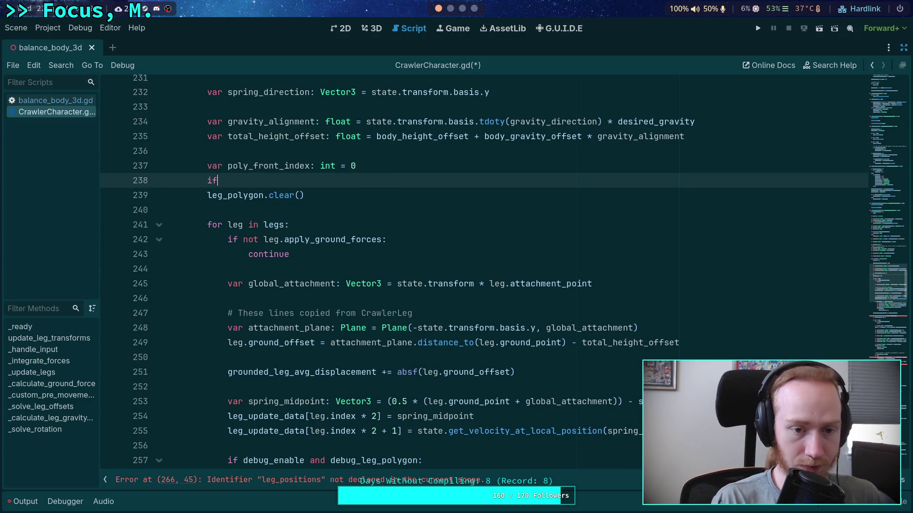
pyautogui.press('Return')
pyautogui.write('and')
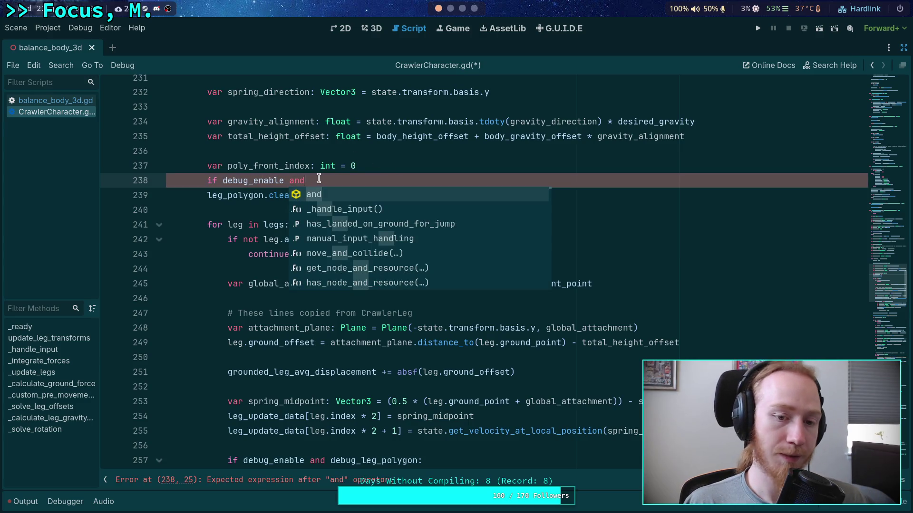
pyautogui.click(316, 178)
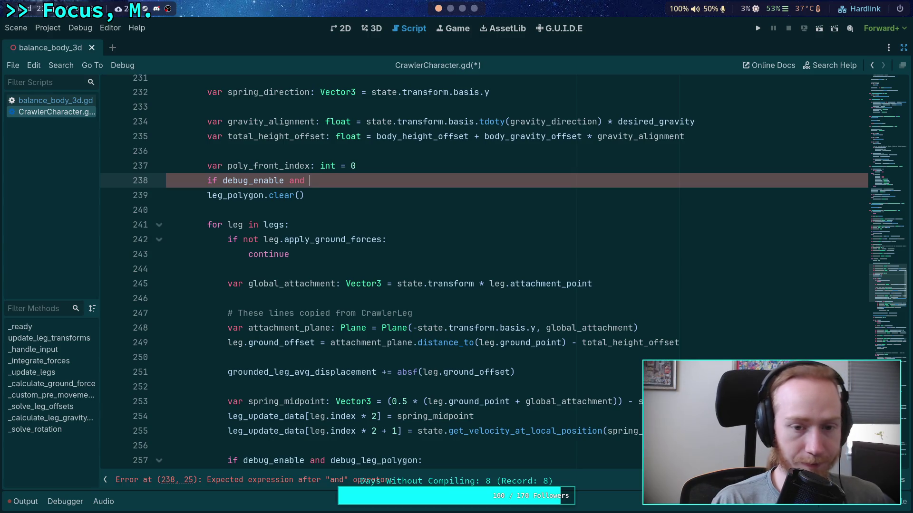
pyautogui.write('debug_leg')
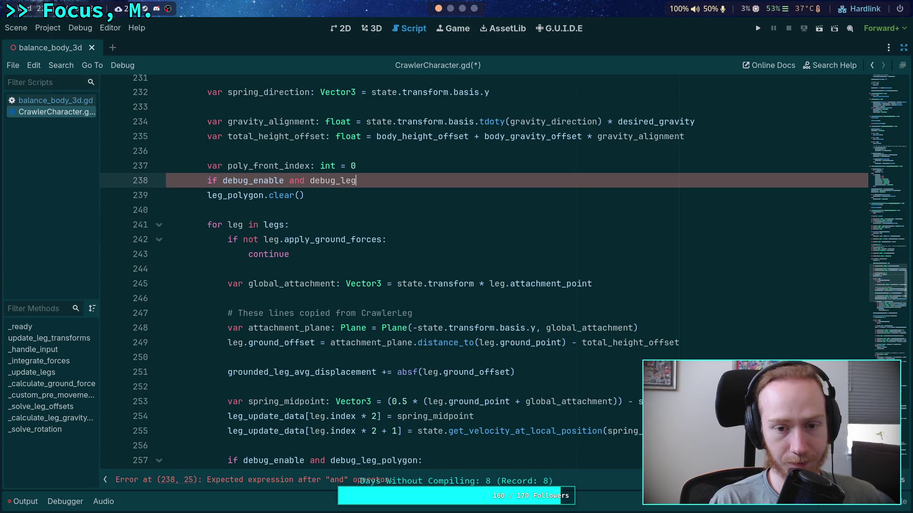
pyautogui.press('Down')
pyautogui.press('Return')
pyautogui.write(':')
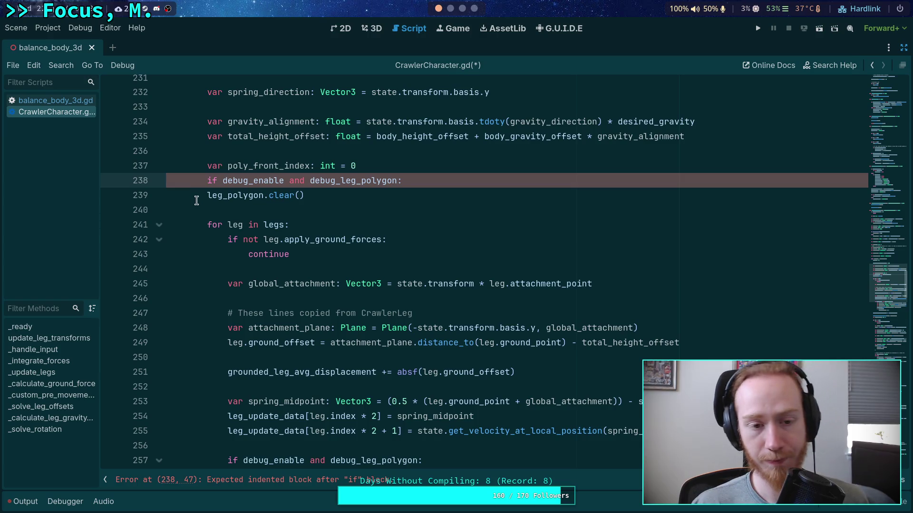
pyautogui.click(209, 199)
pyautogui.press('Tab')
# - Select the undeclared leg_positions argument in the _calculate_leg_gravity_power call on line 267
pyautogui.scroll(-7, 319, 238)
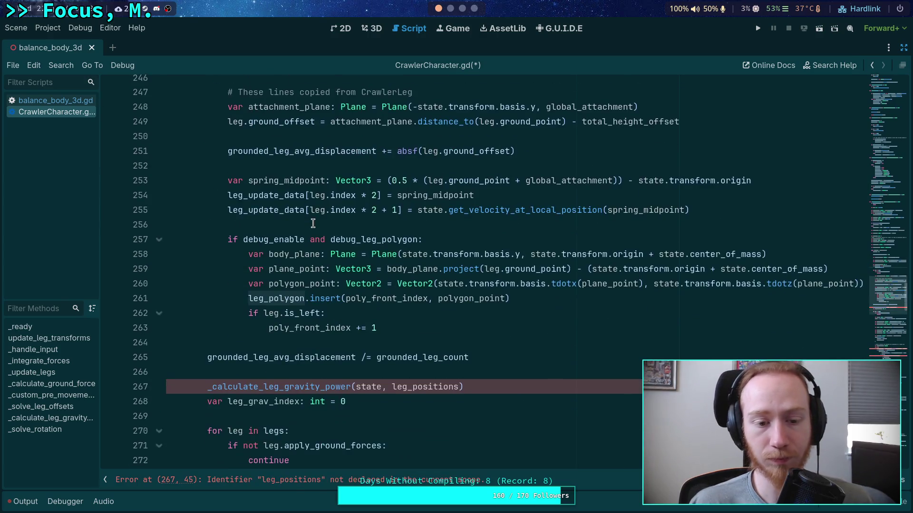
pyautogui.scroll(-3, 323, 254)
pyautogui.scroll(2, 331, 279)
pyautogui.scroll(1, 347, 281)
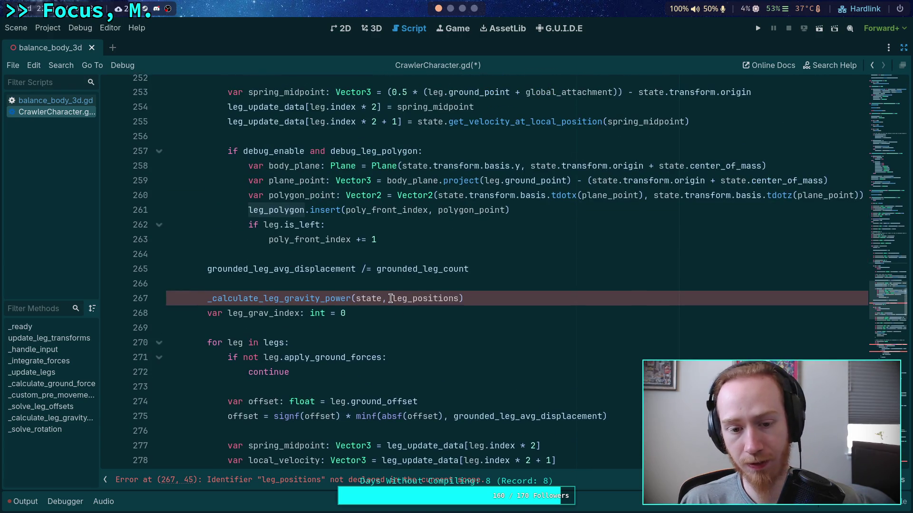
pyautogui.moveTo(383, 299); pyautogui.dragTo(459, 299)
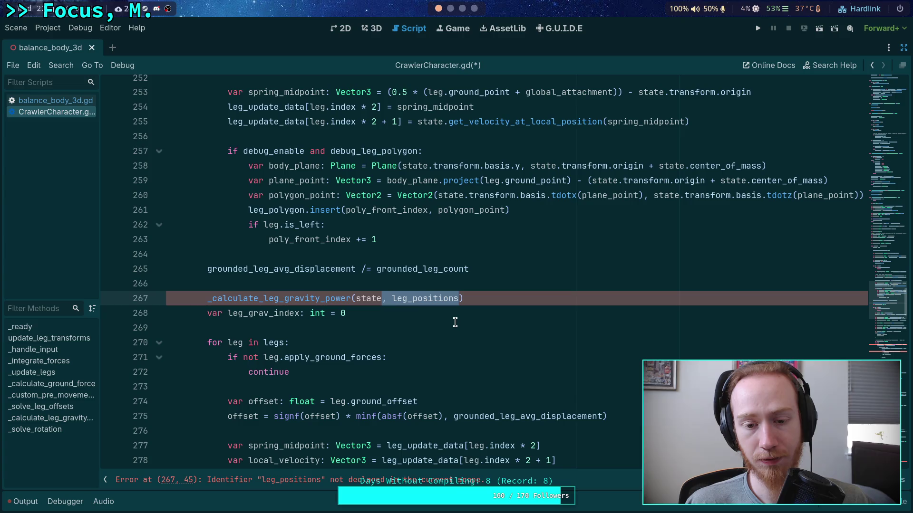
# - Delete ', leg_positions' so the call reads _calculate_leg_gravity_power(state)
pyautogui.press('BackSpace')
pyautogui.scroll(-20, 466, 318)
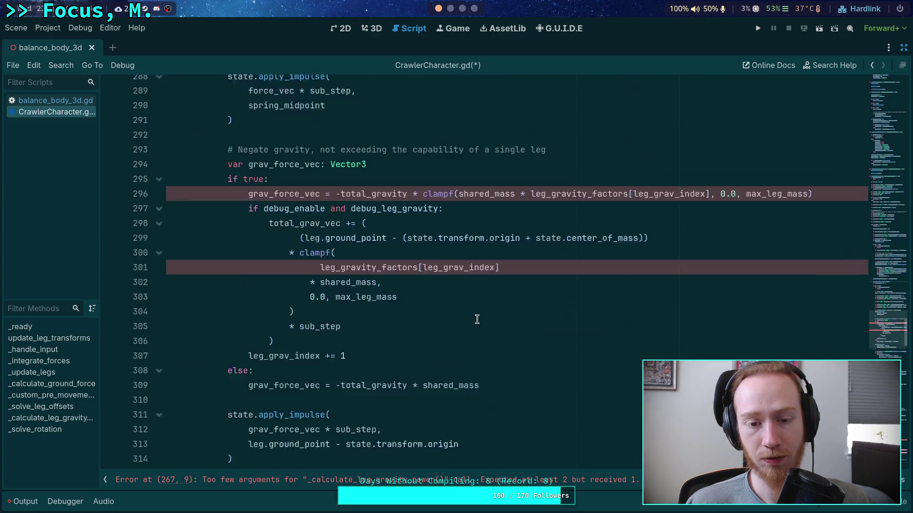
pyautogui.scroll(-12, 477, 320)
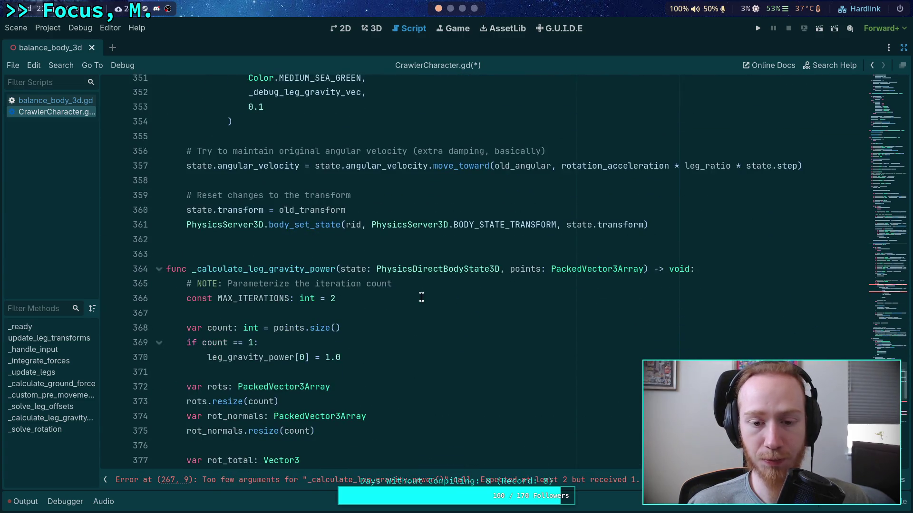
# - Remove ', points: PackedVector3Array' from the _calculate_leg_gravity_power signature on line 364
pyautogui.moveTo(502, 269); pyautogui.dragTo(645, 269)
pyautogui.press('BackSpace')
pyautogui.scroll(20, 525, 310)
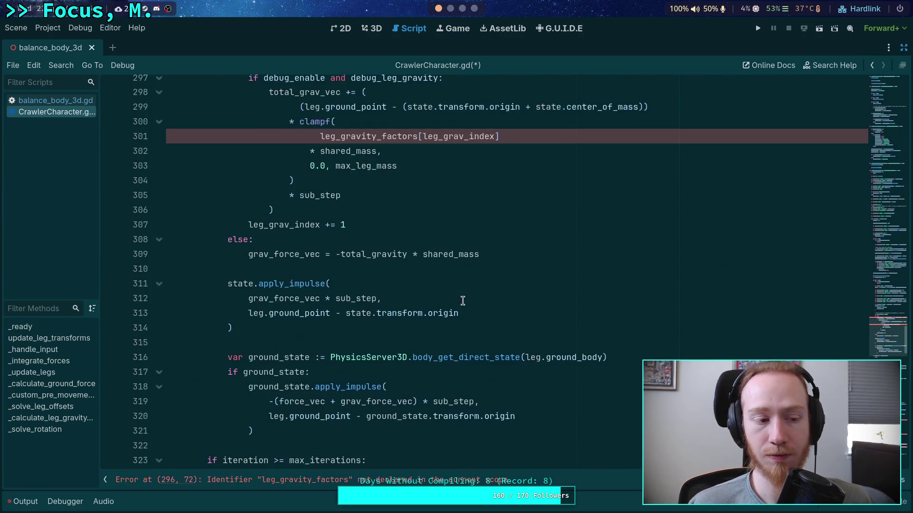
pyautogui.scroll(3, 462, 300)
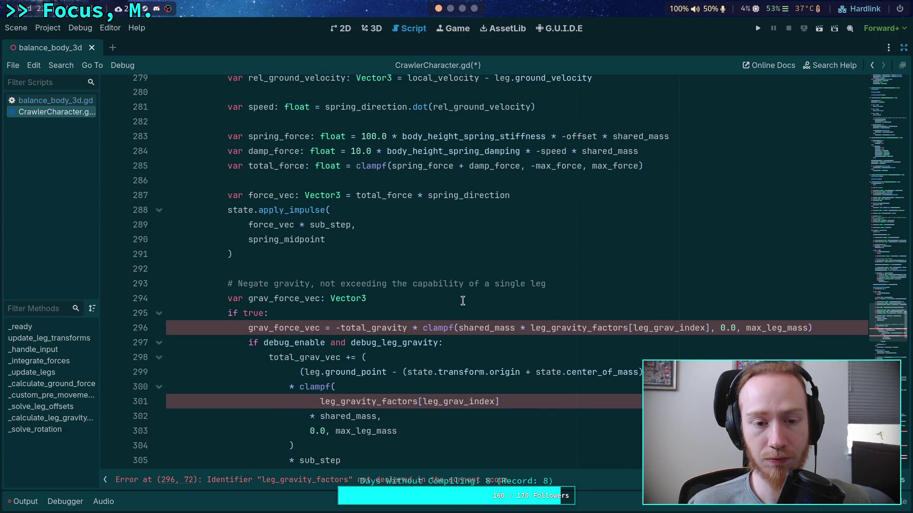
pyautogui.scroll(17, 463, 300)
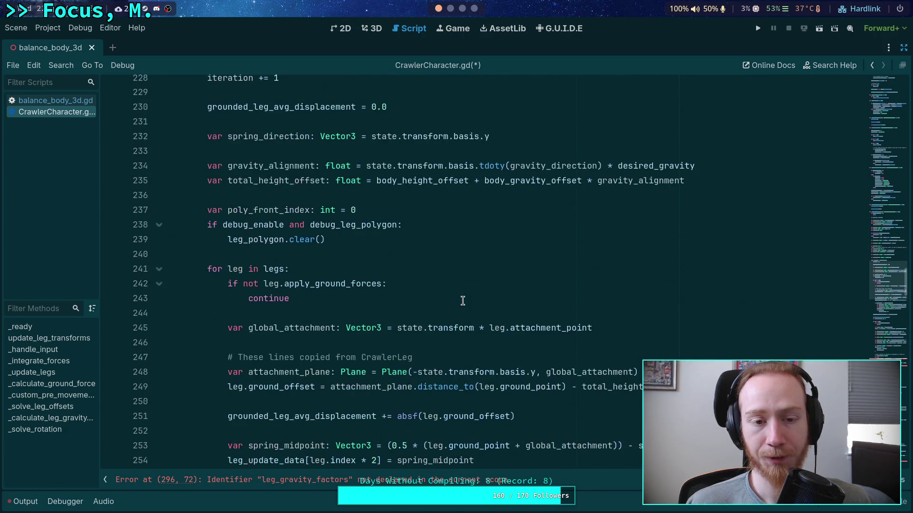
pyautogui.scroll(5, 463, 301)
pyautogui.scroll(-9, 463, 300)
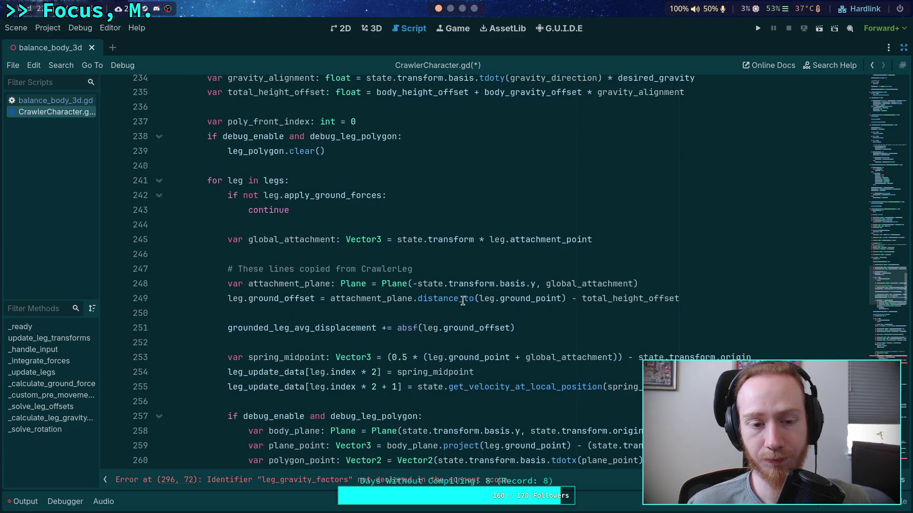
pyautogui.scroll(-10, 463, 300)
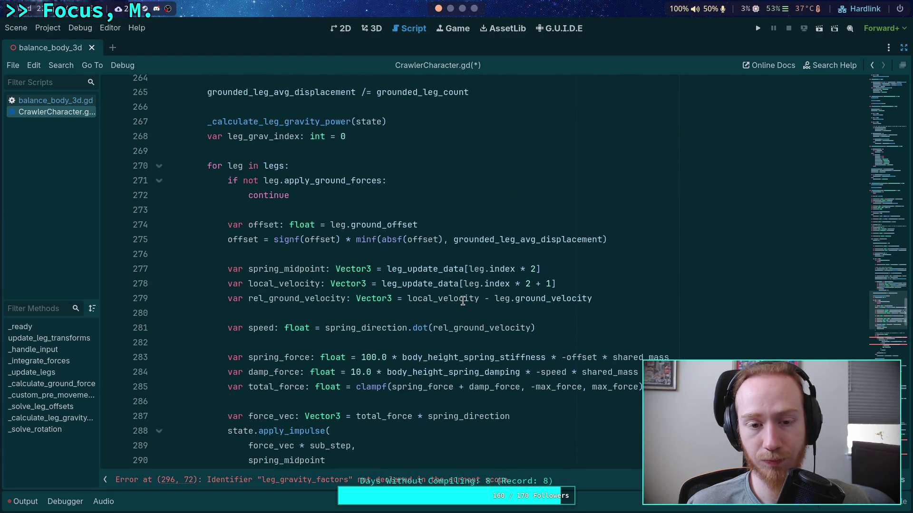
pyautogui.scroll(-4, 463, 300)
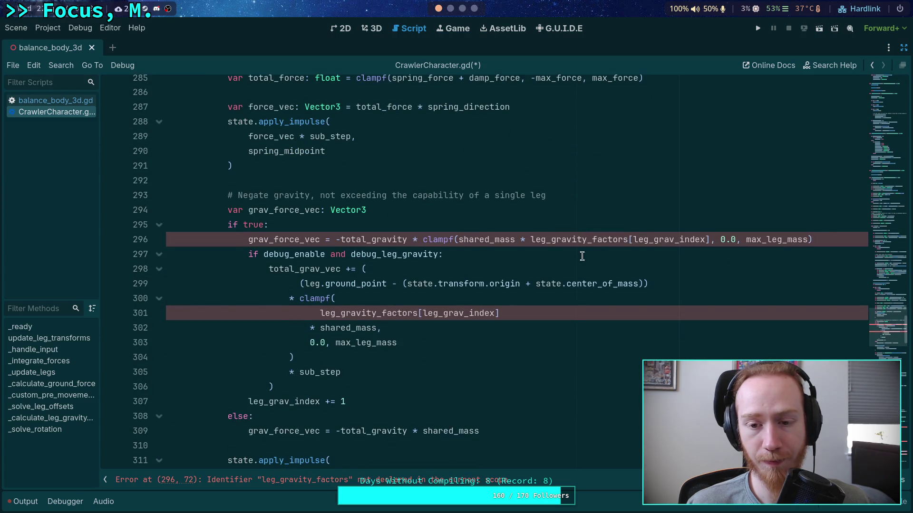
# - Replace leg_gravity_factors with leg_gravity_power in leg_gravity_power[leg_grav_index] on lines 296 and 301
pyautogui.doubleClick(570, 244)
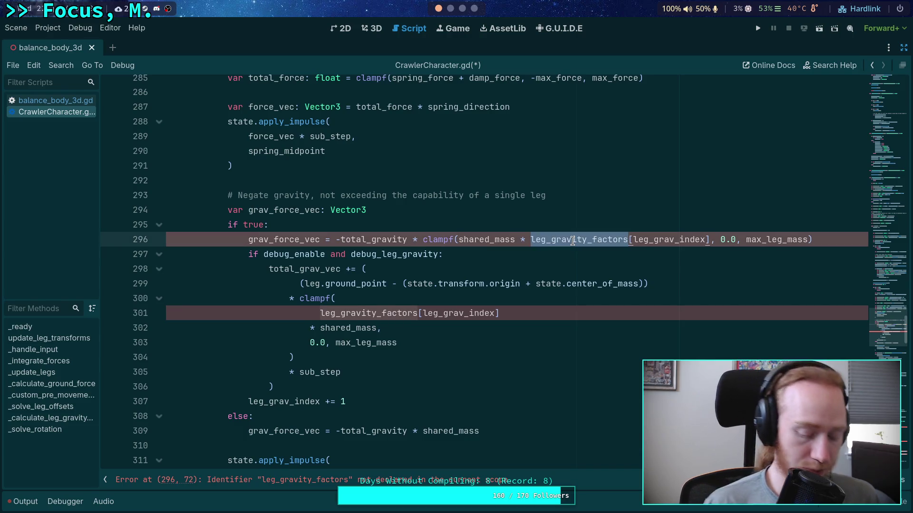
pyautogui.write('leg_')
pyautogui.press('Return')
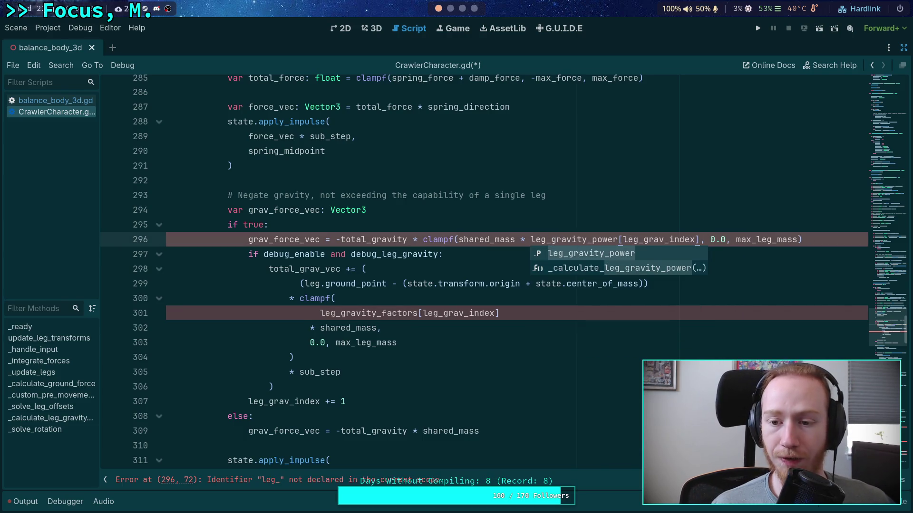
pyautogui.click(570, 220)
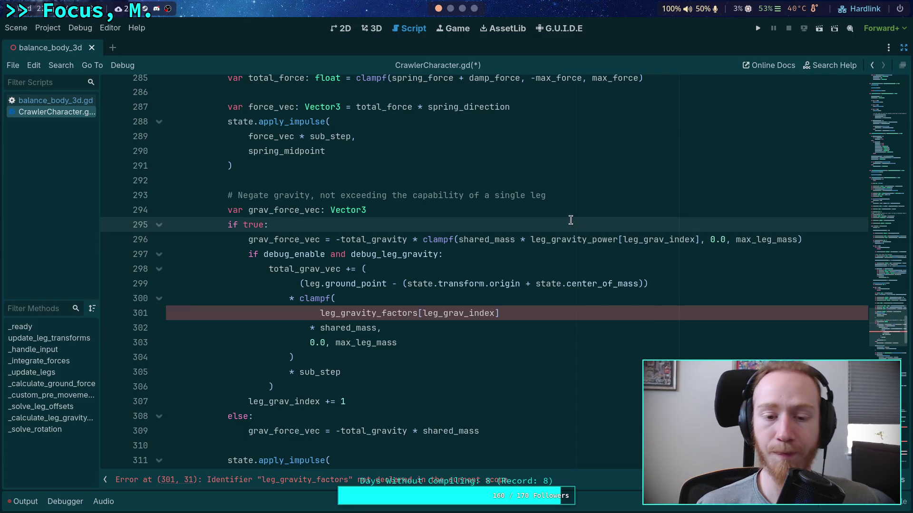
pyautogui.doubleClick(388, 314)
pyautogui.write('leg_gra')
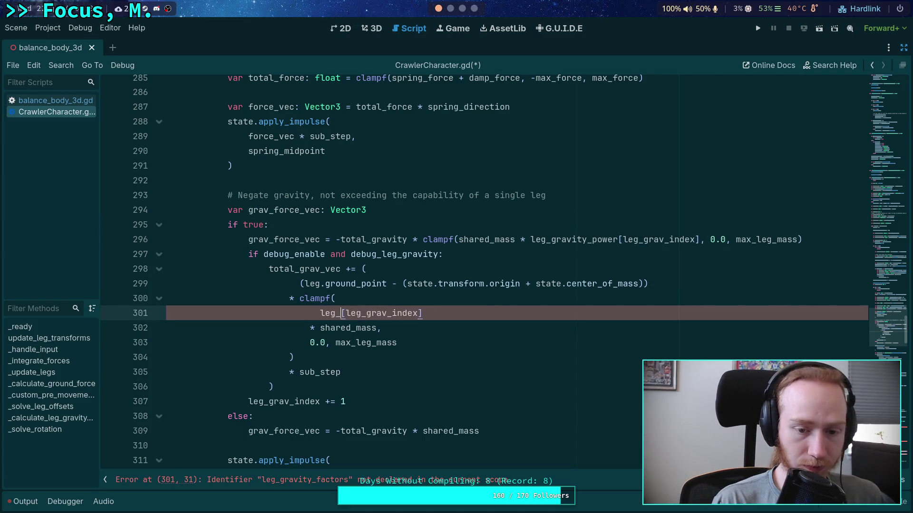
pyautogui.press('Return')
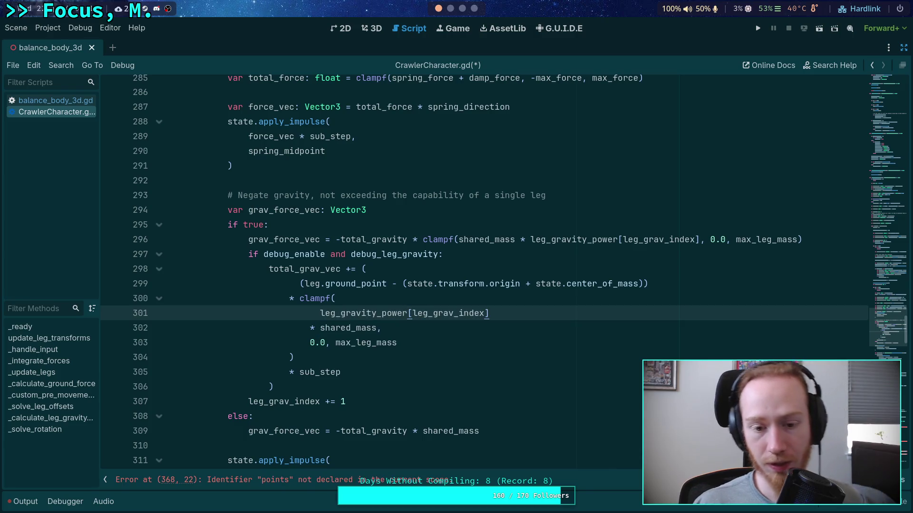
pyautogui.doubleClick(386, 316)
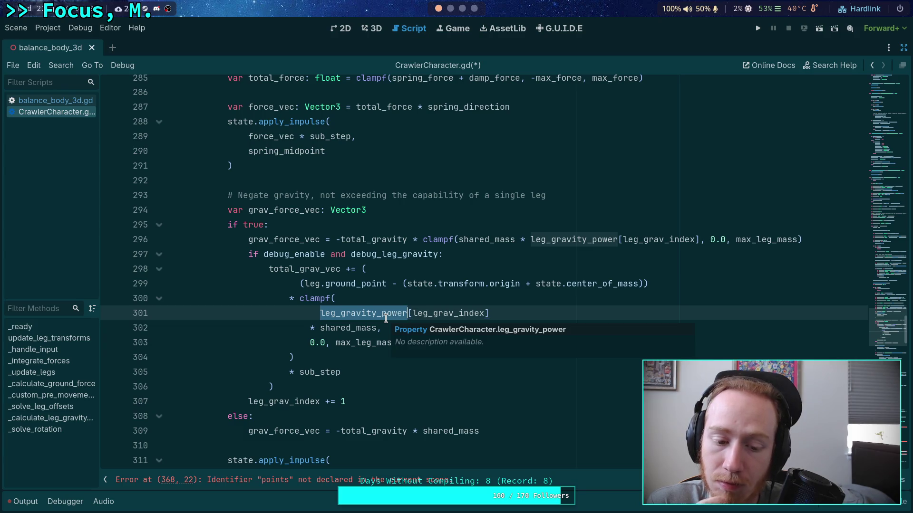
pyautogui.scroll(-1, 436, 368)
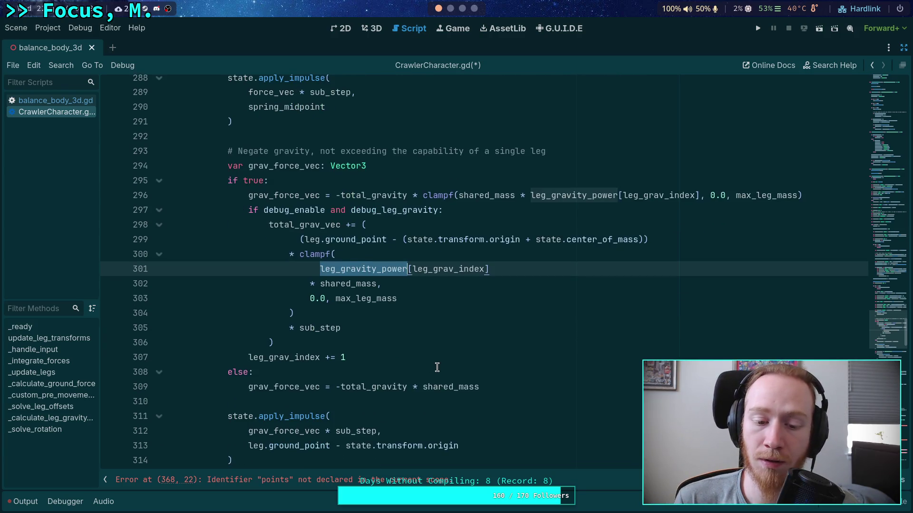